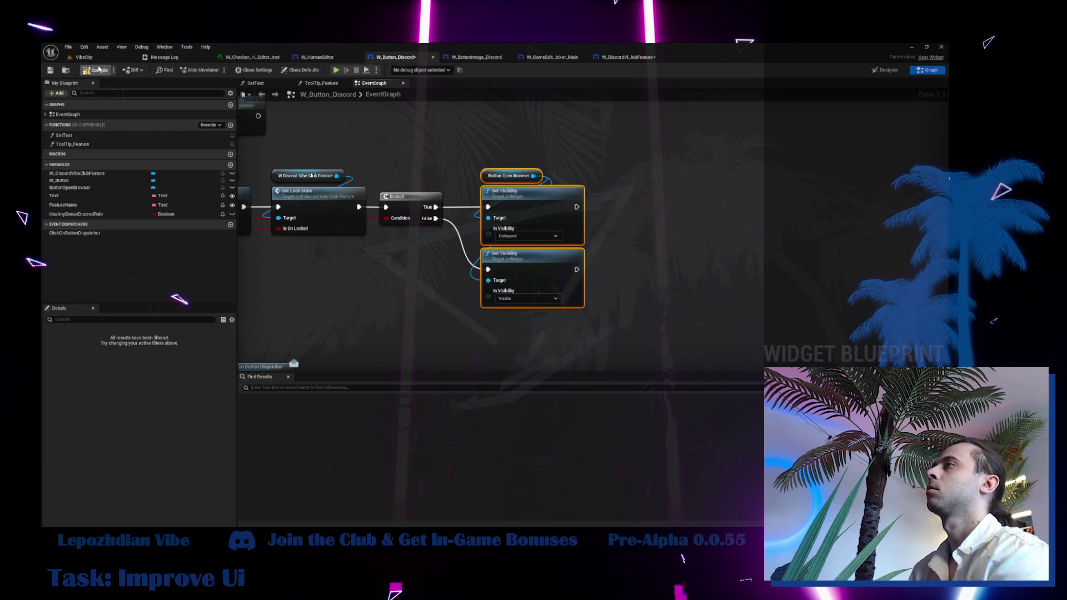
# Save all modified assets from the VibeCity level, then start a play test.
pyautogui.click(49, 70)
pyautogui.click(83, 57)
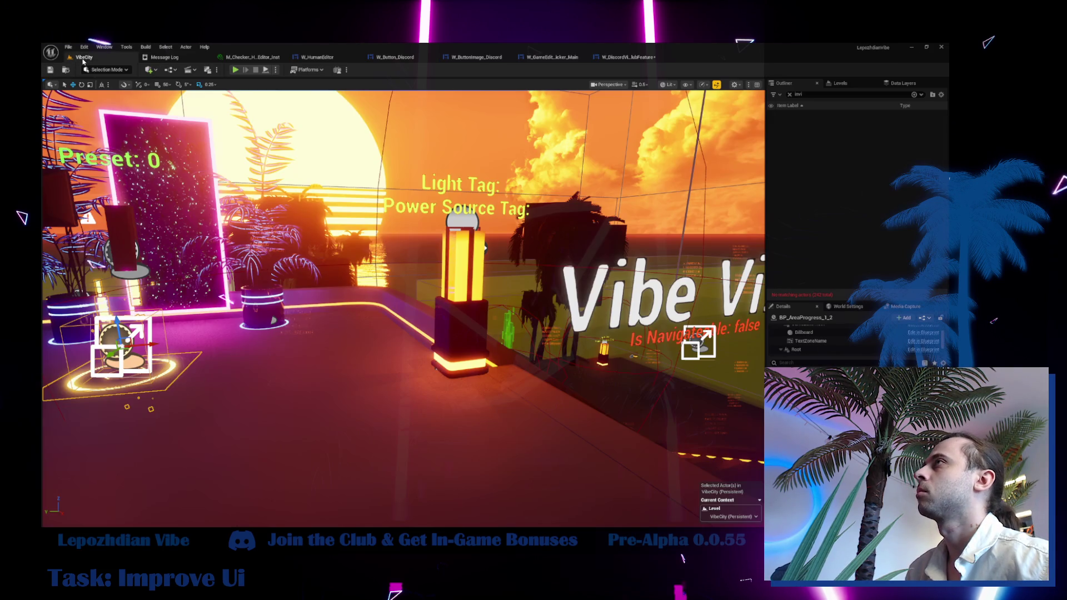
pyautogui.click(68, 46)
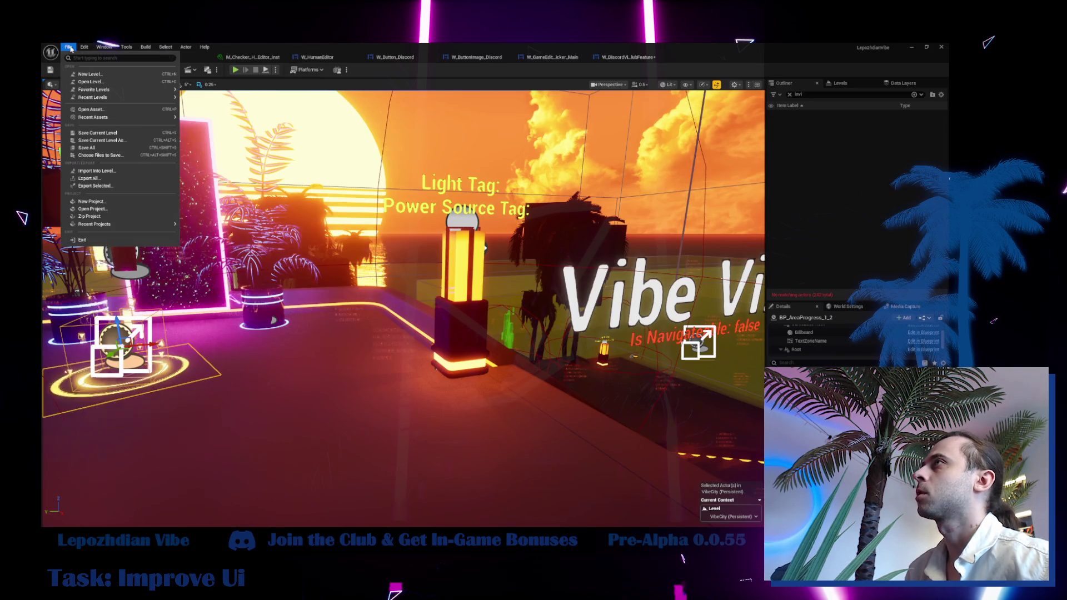
pyautogui.click(101, 149)
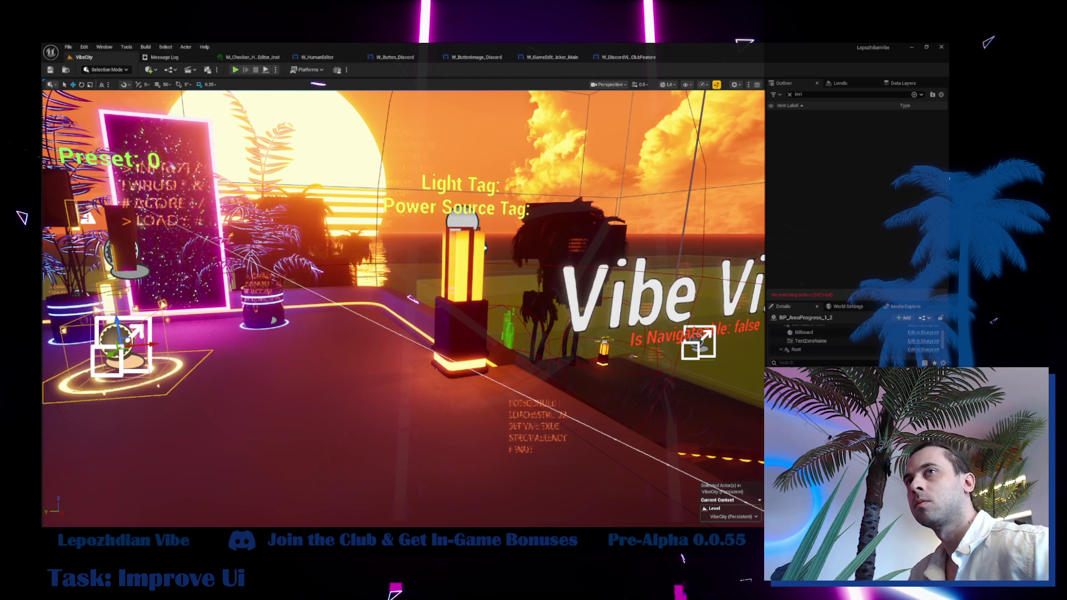
pyautogui.click(235, 70)
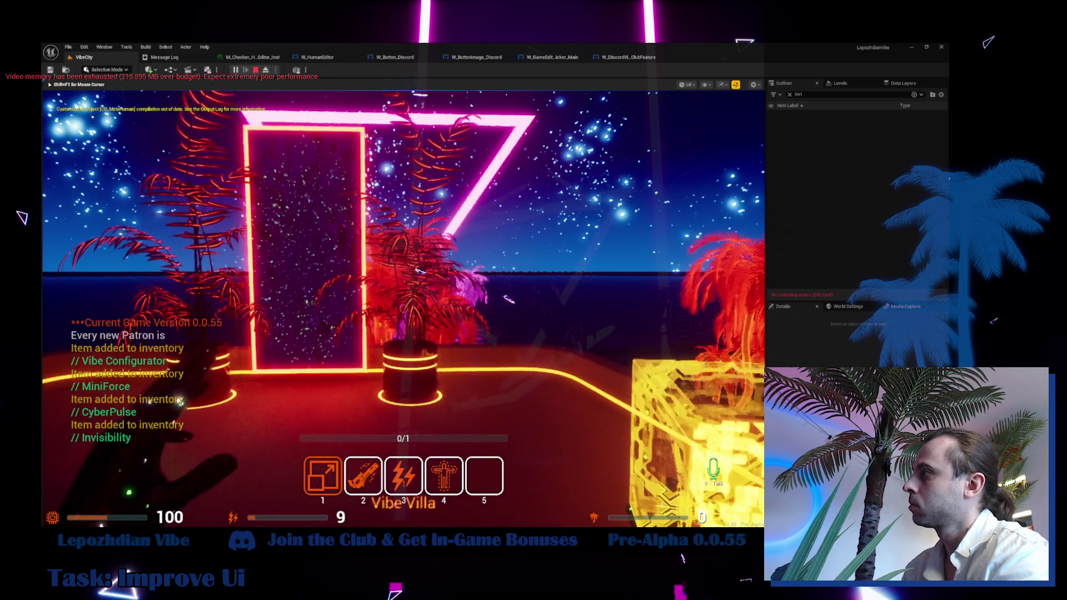
# Toggle the in-game menu with Tab, reopen it, stop play, and open W_DiscordVibeClubFeature.
pyautogui.press('Tab')
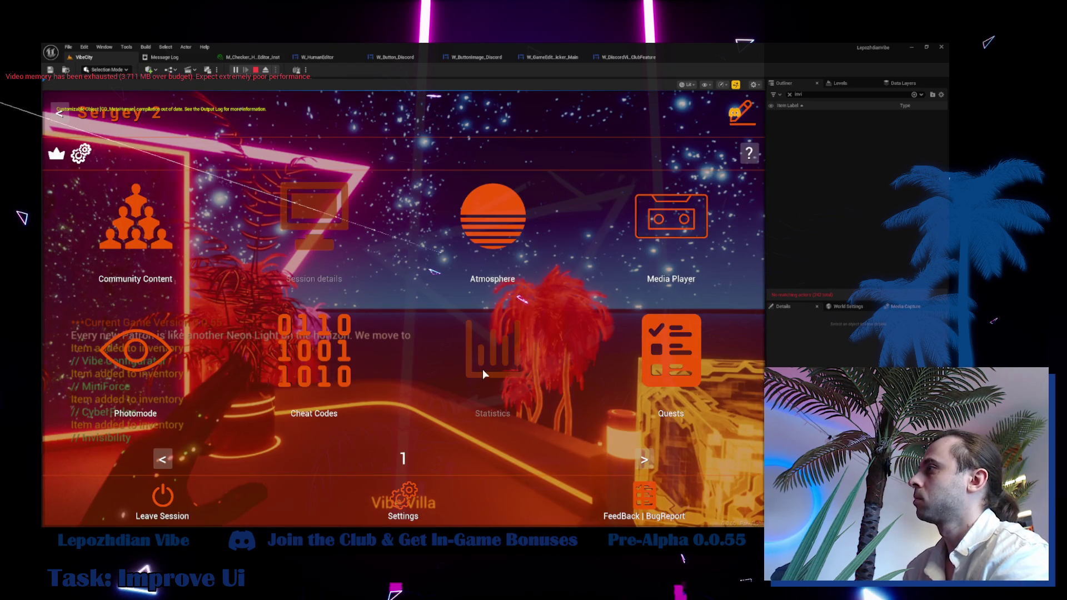
pyautogui.press('Tab')
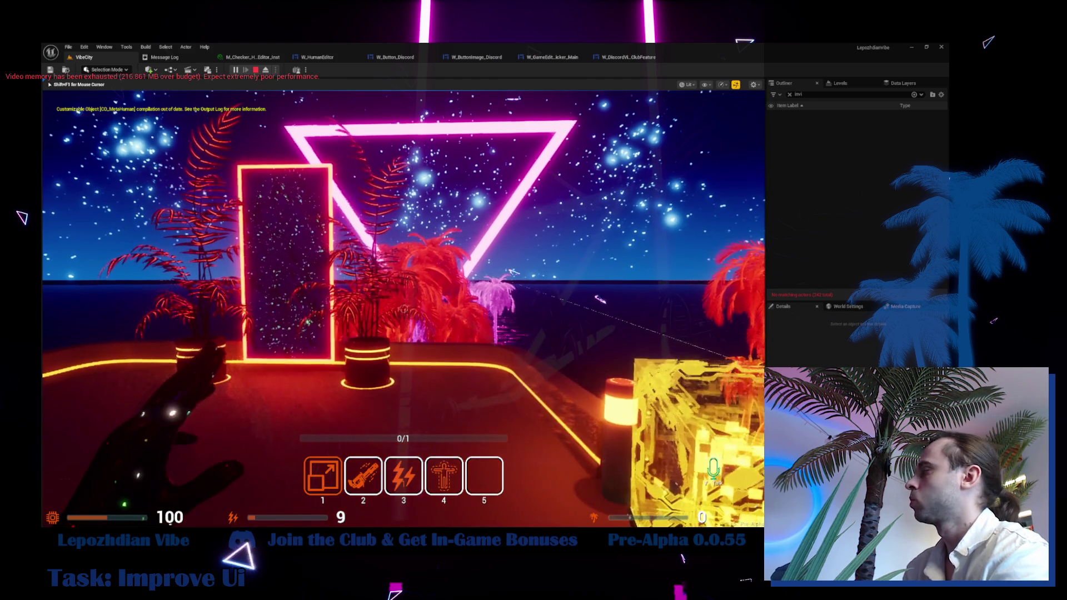
pyautogui.press('Tab')
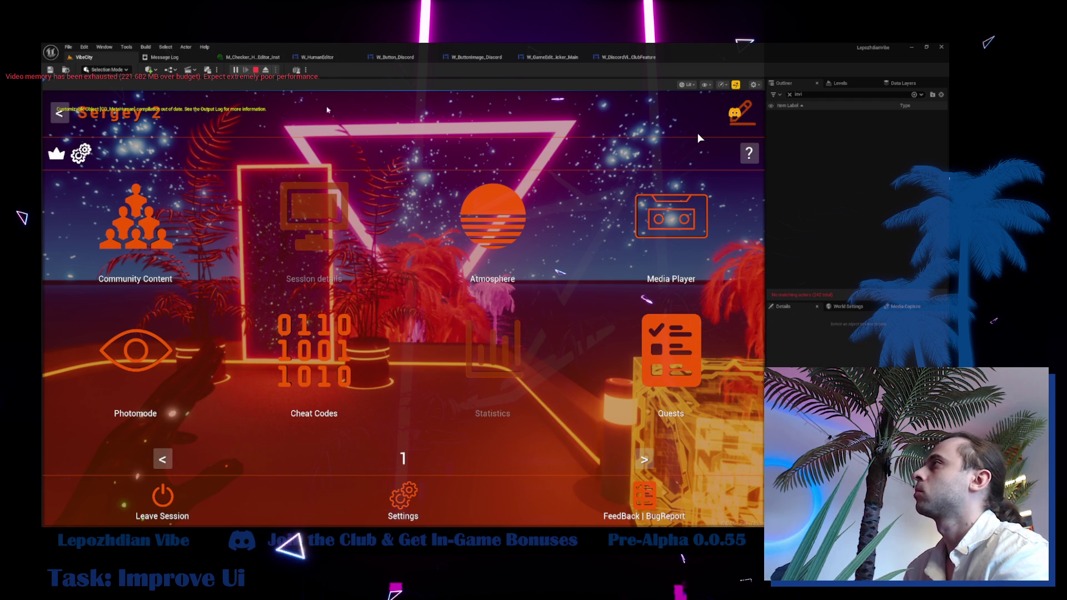
pyautogui.press('Escape')
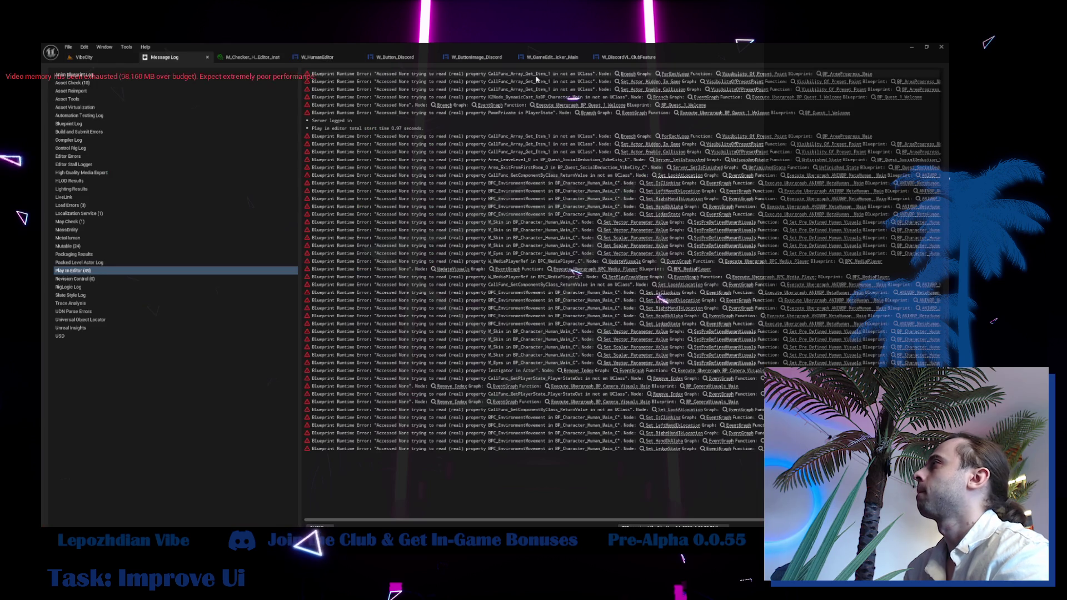
pyautogui.click(627, 57)
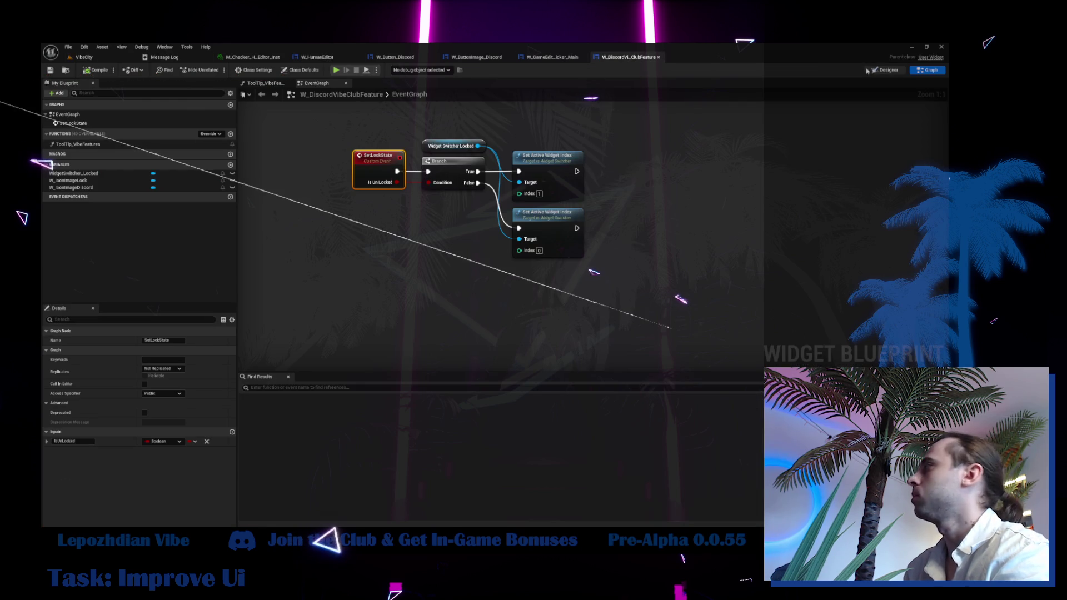
# Inspect W_IconImageDiscord in the widget's Designer layout, then return to the VibeCity level.
pyautogui.click(884, 70)
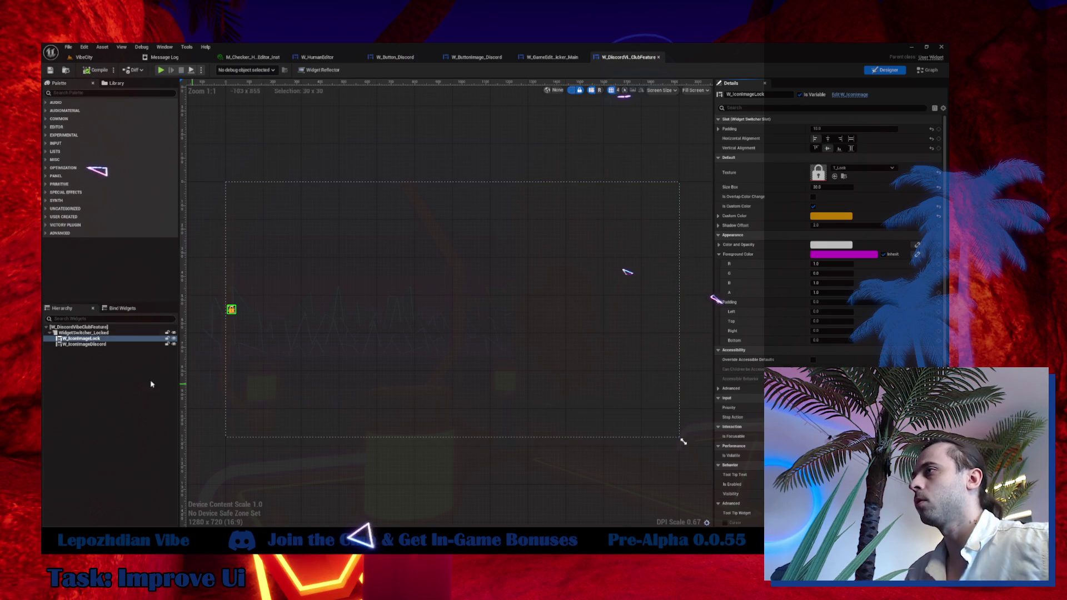
pyautogui.click(90, 344)
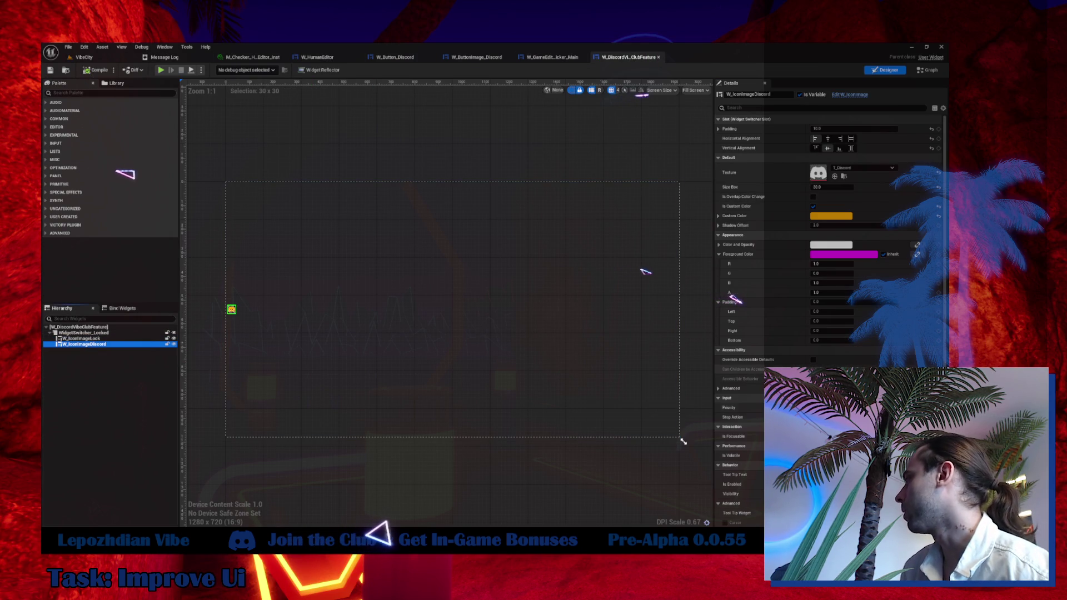
pyautogui.scroll(-3, 828, 278)
pyautogui.click(684, 441)
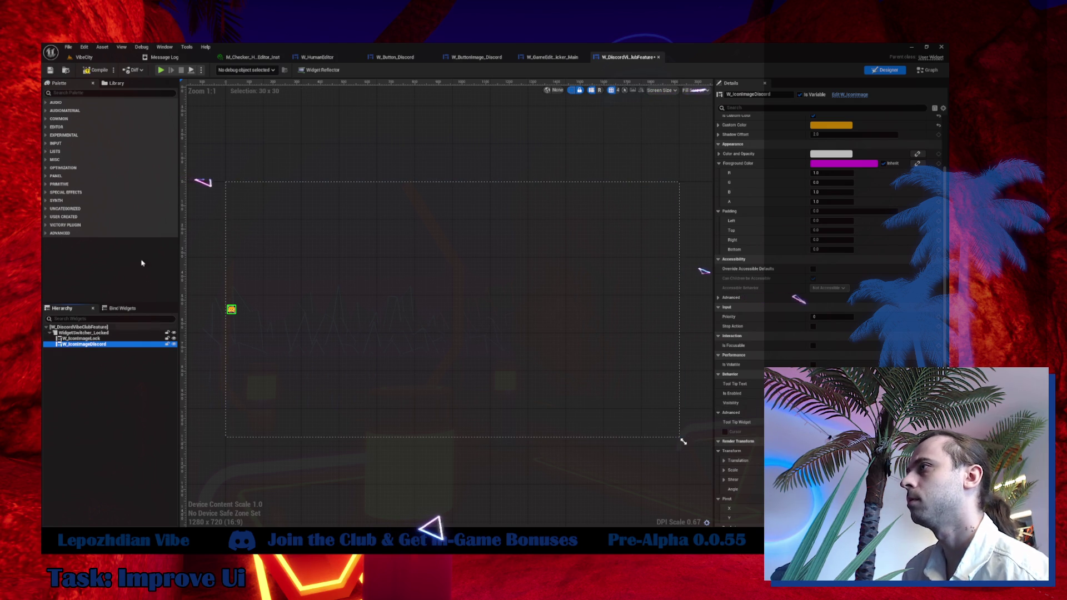
pyautogui.click(83, 58)
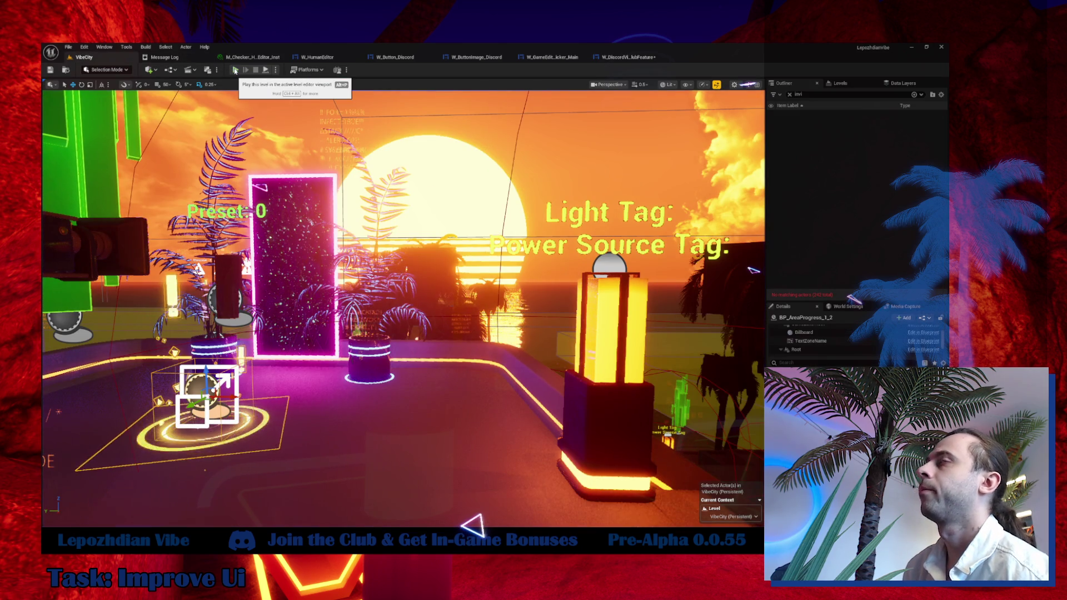
# Run another VibeCity play test and stop it with Esc.
pyautogui.click(234, 71)
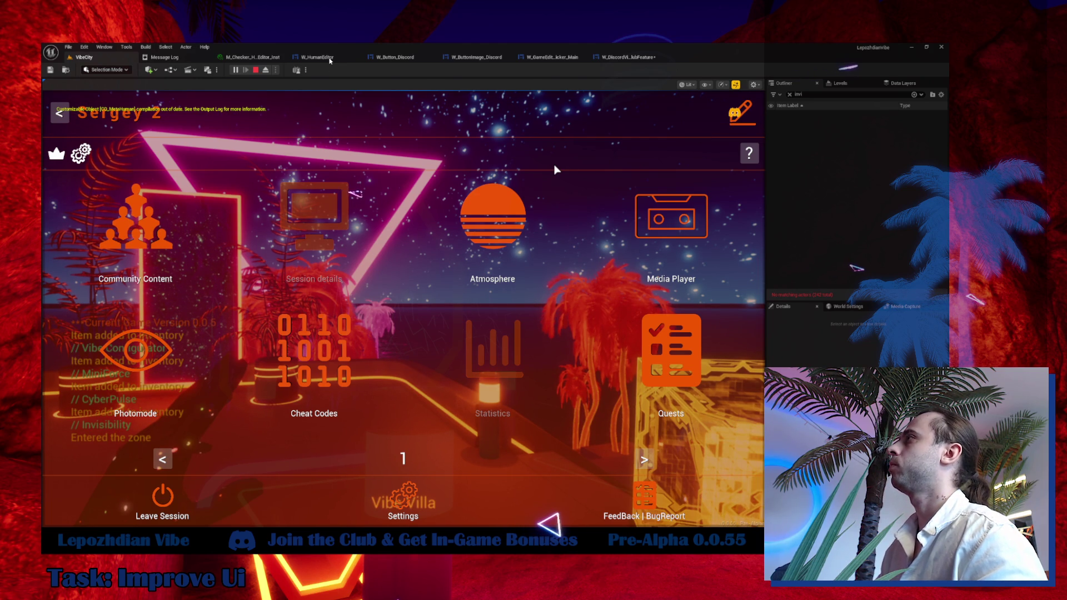
pyautogui.press('Escape')
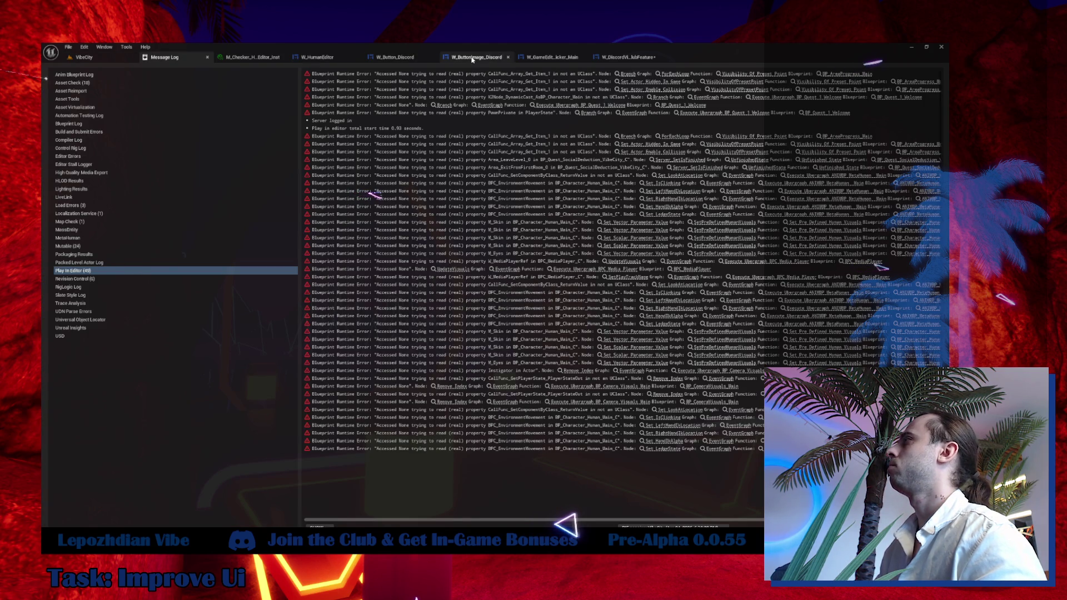
# Move W_DiscordVibeClubFeature below ButtonOpenBrowser in W_ButtonImage_Discord and compile it.
pyautogui.click(479, 65)
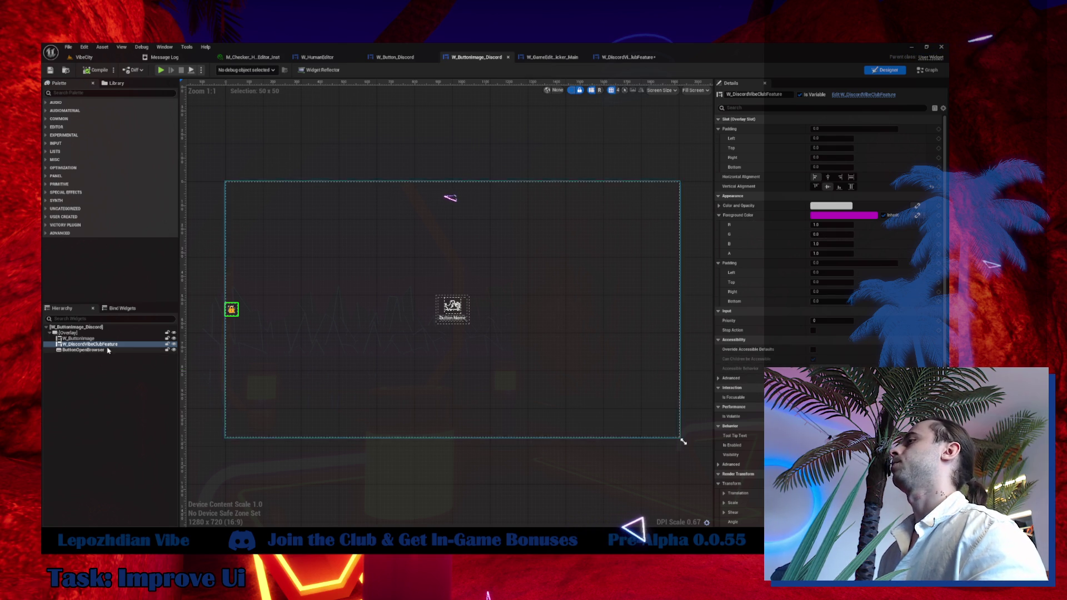
pyautogui.moveTo(109, 347); pyautogui.dragTo(108, 355)
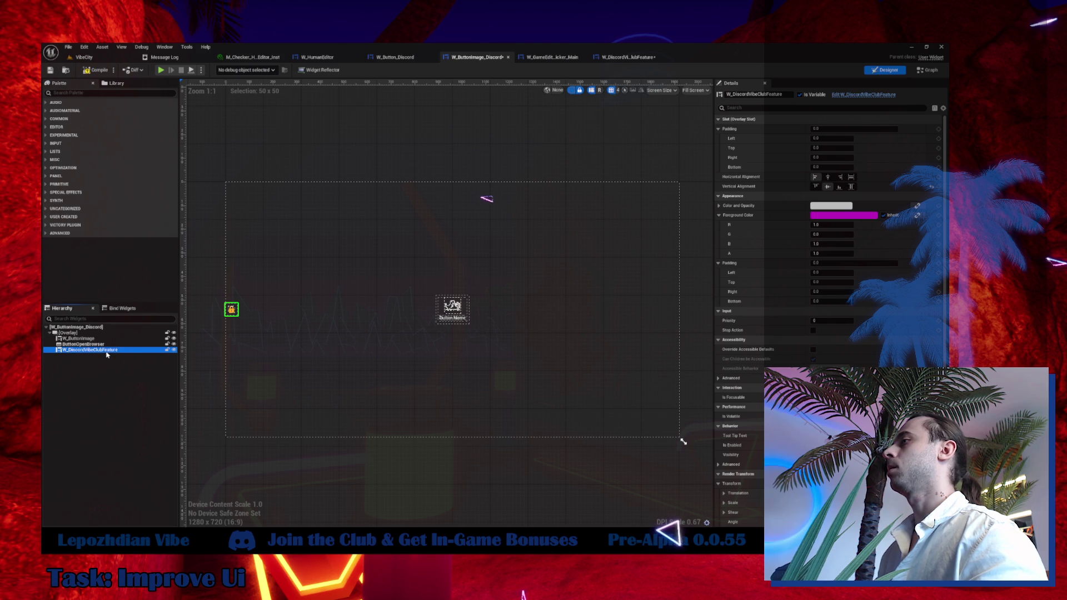
pyautogui.click(96, 71)
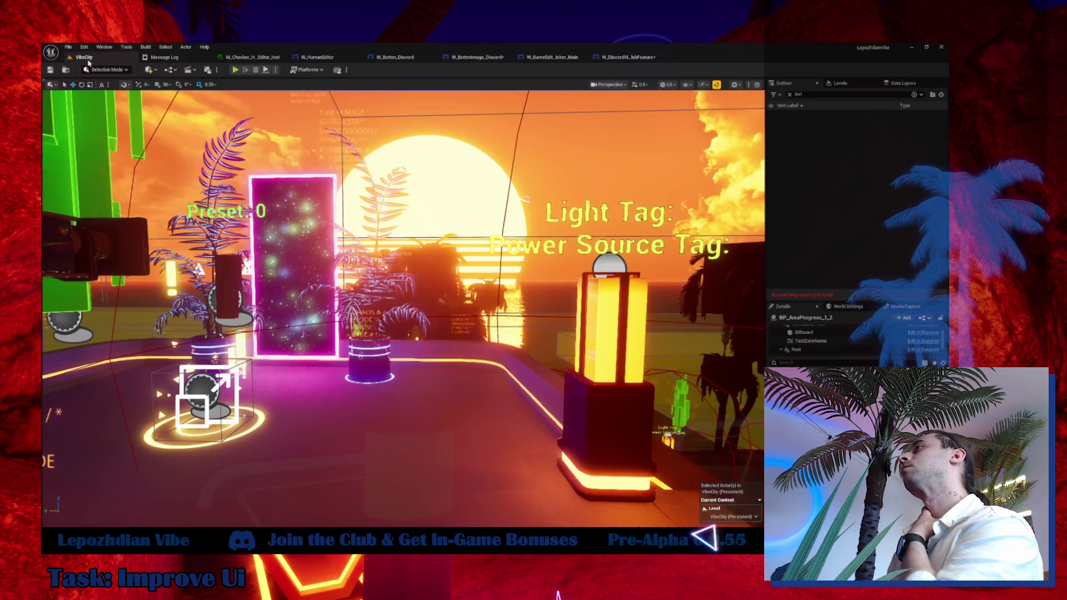
# Play-test VibeCity with the Tab menu open, then go back to W_ButtonImage_Discord.
pyautogui.click(80, 57)
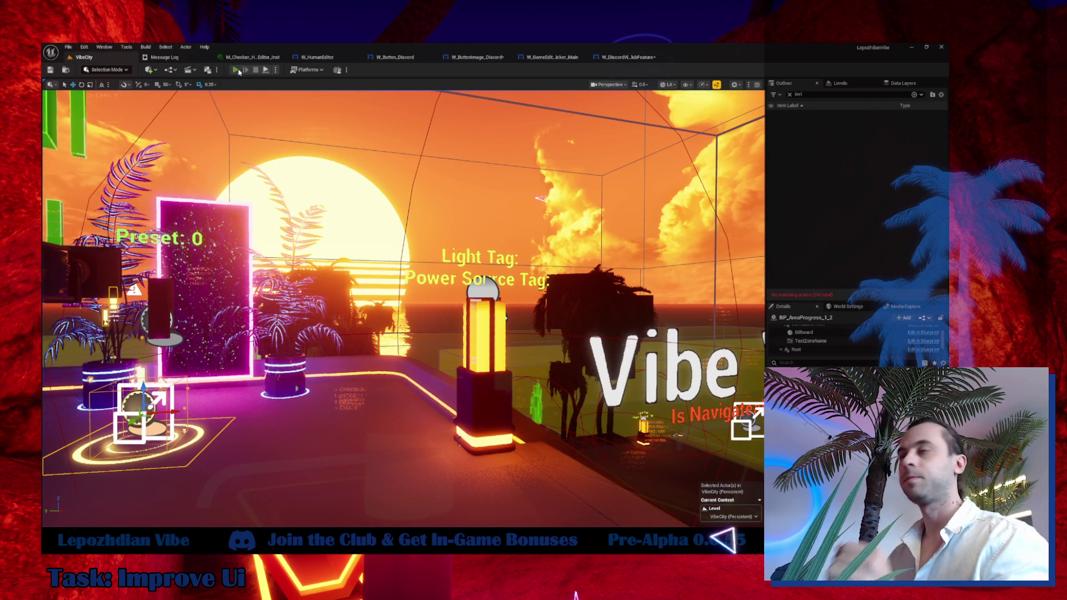
pyautogui.click(239, 72)
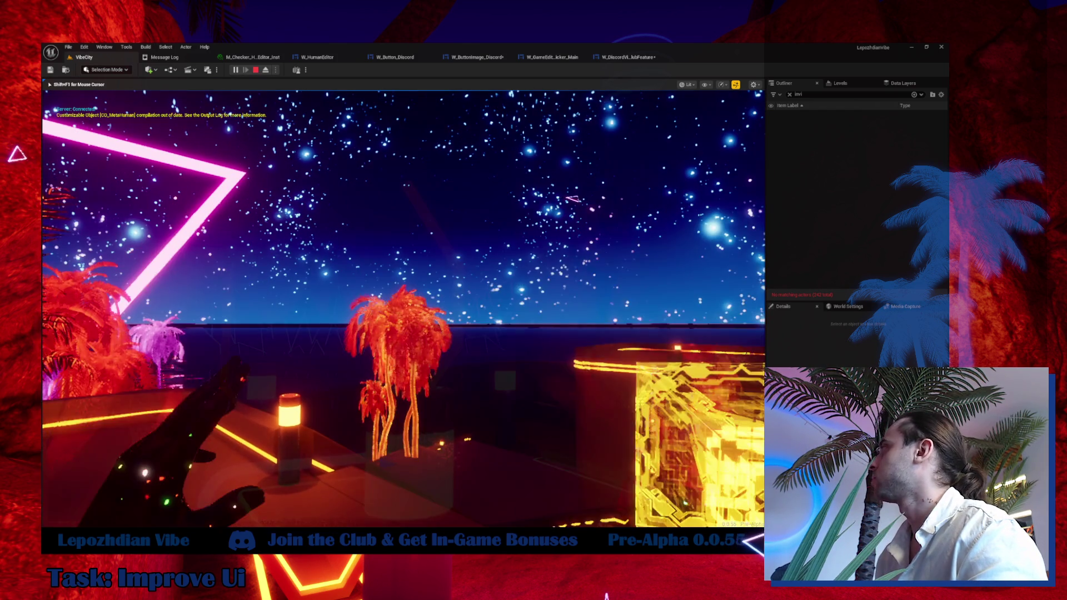
pyautogui.press('Tab')
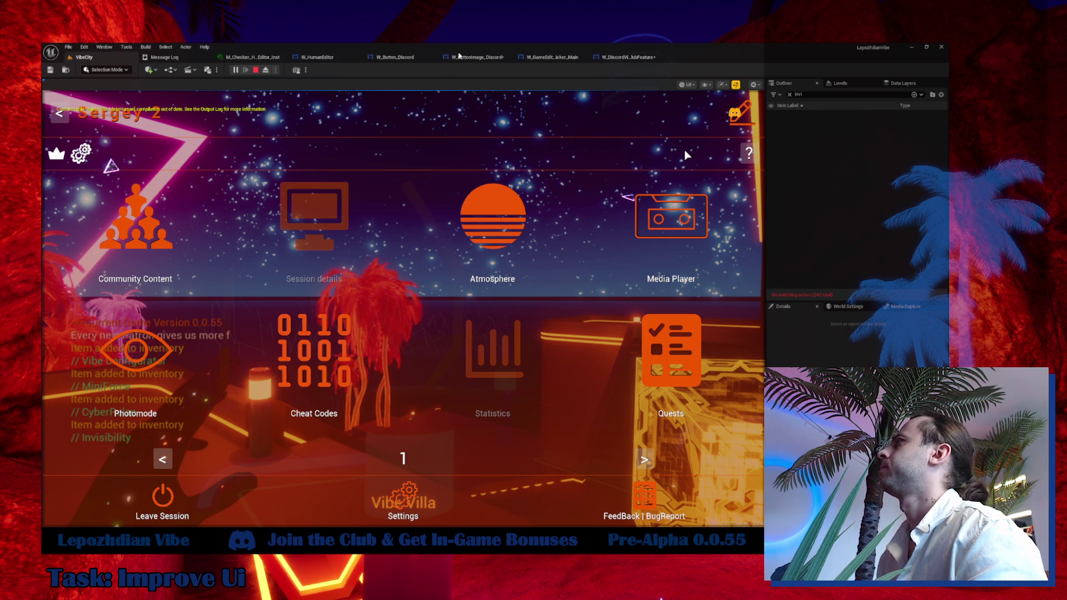
pyautogui.click(470, 56)
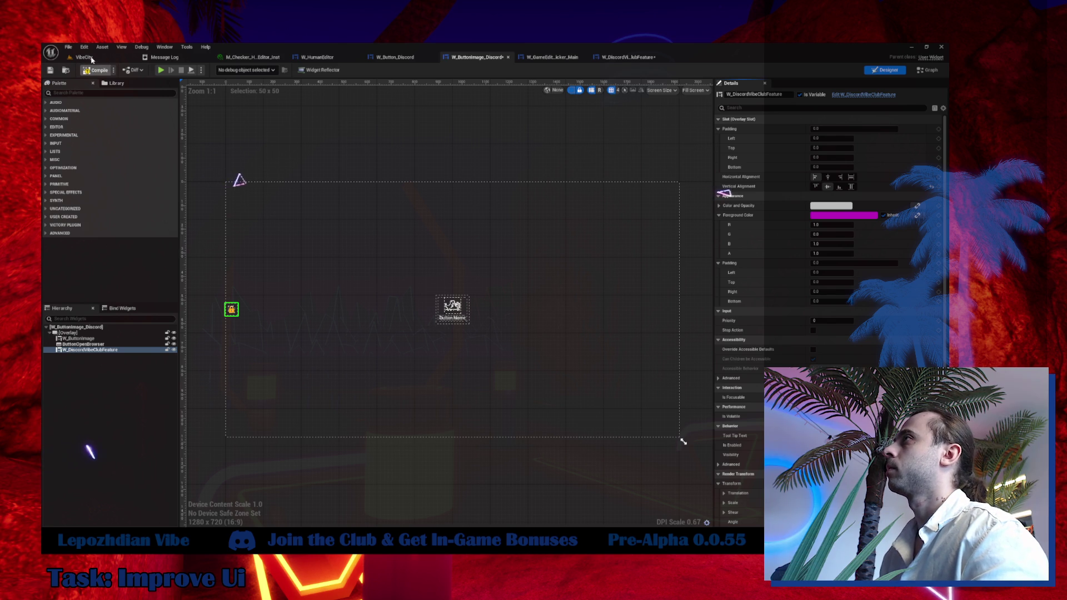
# Play-test VibeCity, check the Tab menu, stop with Esc, and open W_DiscordVibeClubFeature.
pyautogui.click(85, 57)
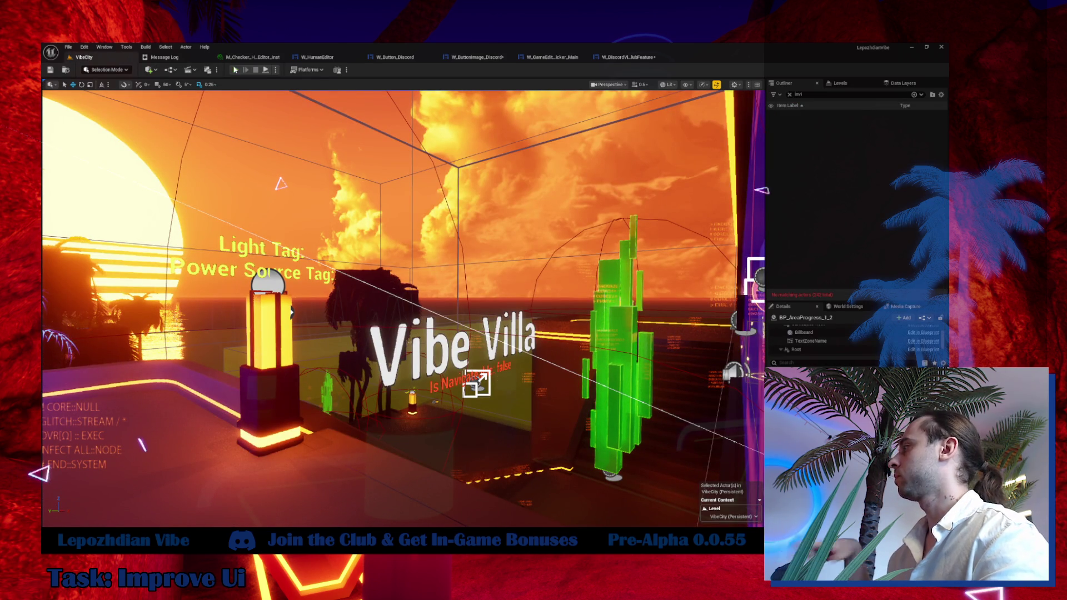
pyautogui.click(235, 70)
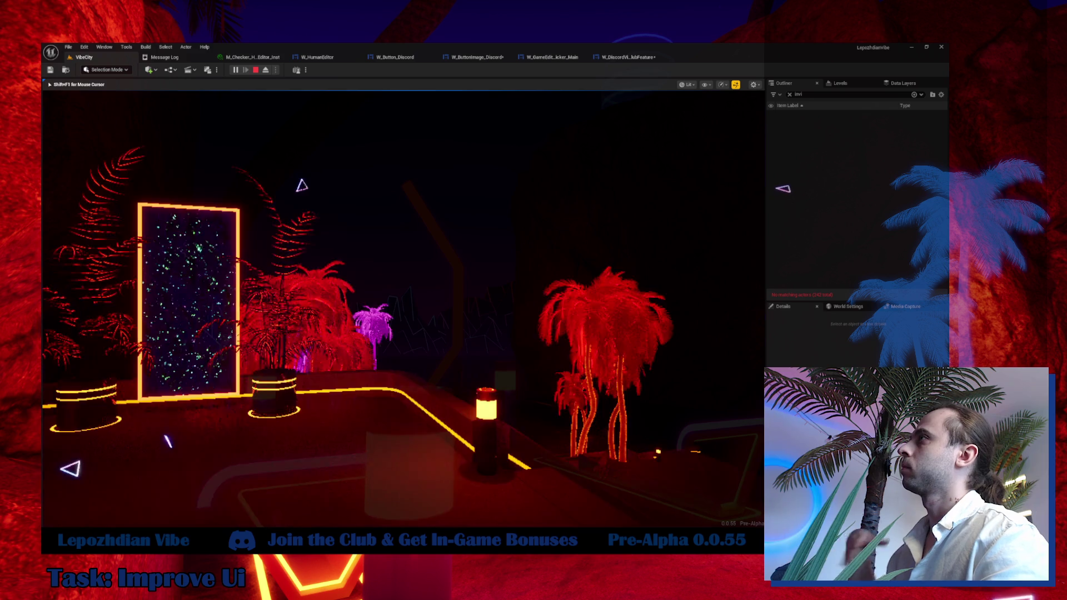
pyautogui.press('Tab')
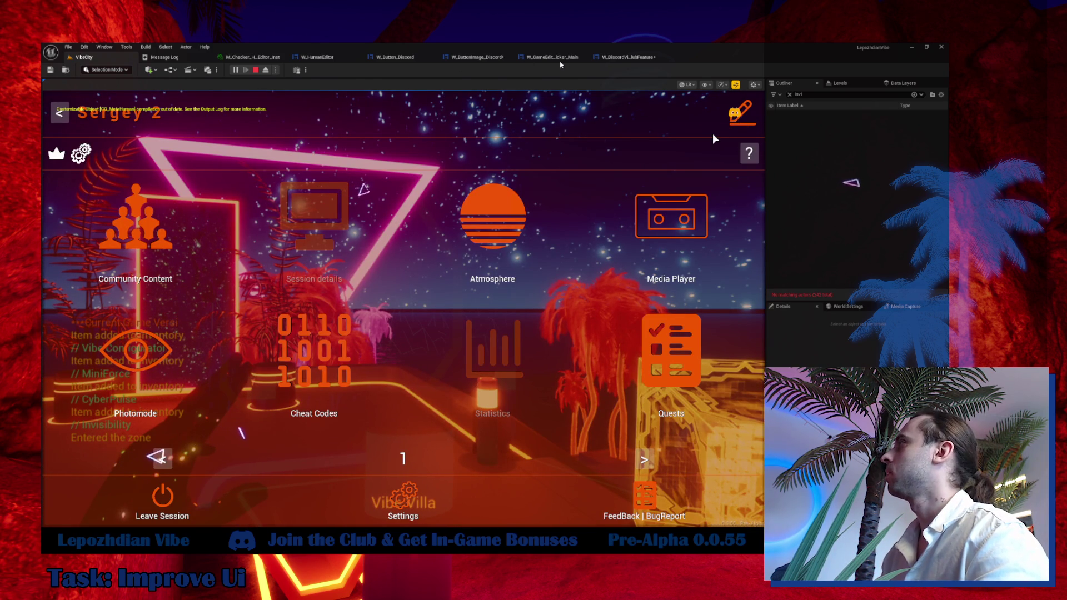
pyautogui.press('Escape')
pyautogui.click(633, 57)
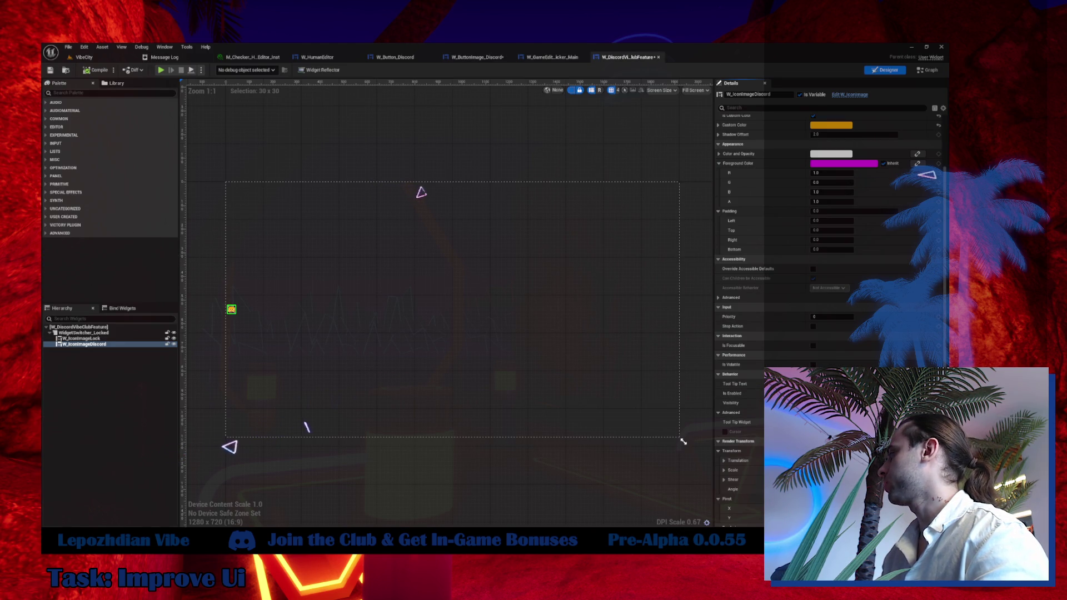
# Select WidgetSwitcher_Locked and the root widget, compile W_DiscordVibeClubFeature, and return to VibeCity.
pyautogui.click(102, 333)
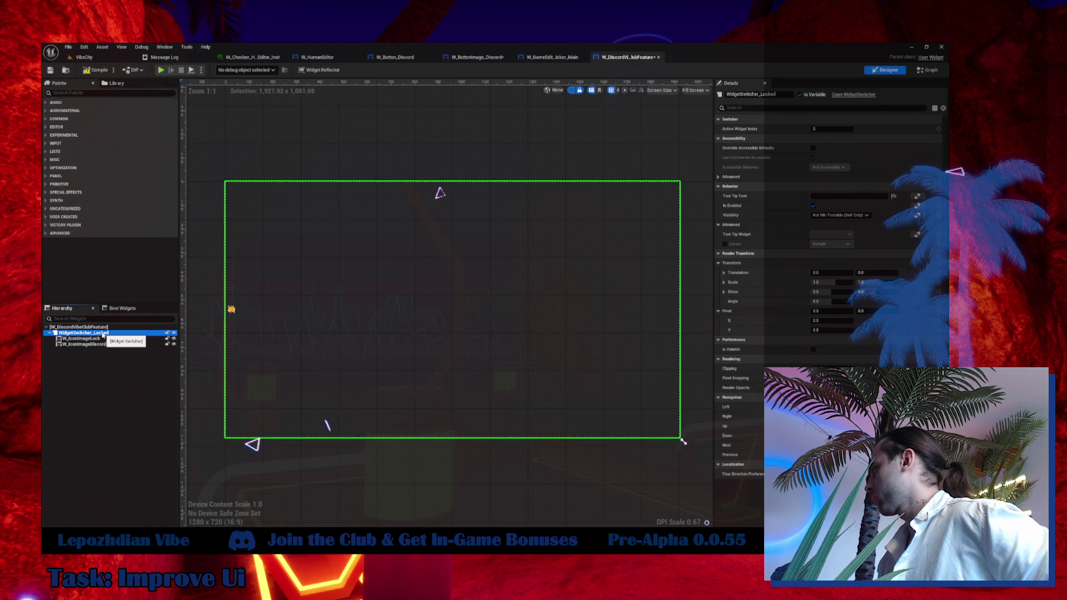
pyautogui.click(89, 327)
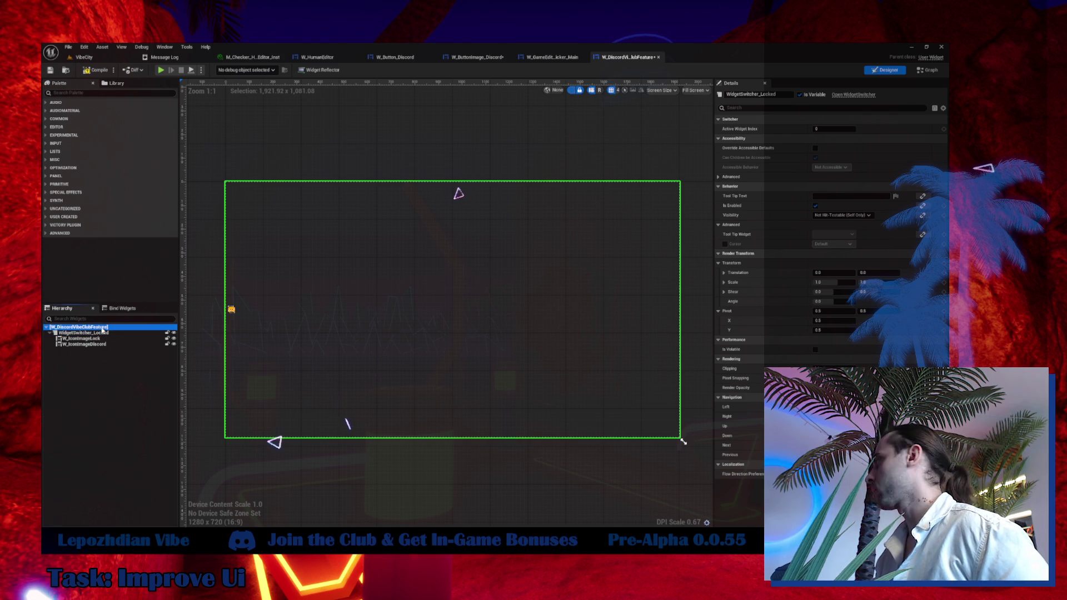
pyautogui.click(88, 71)
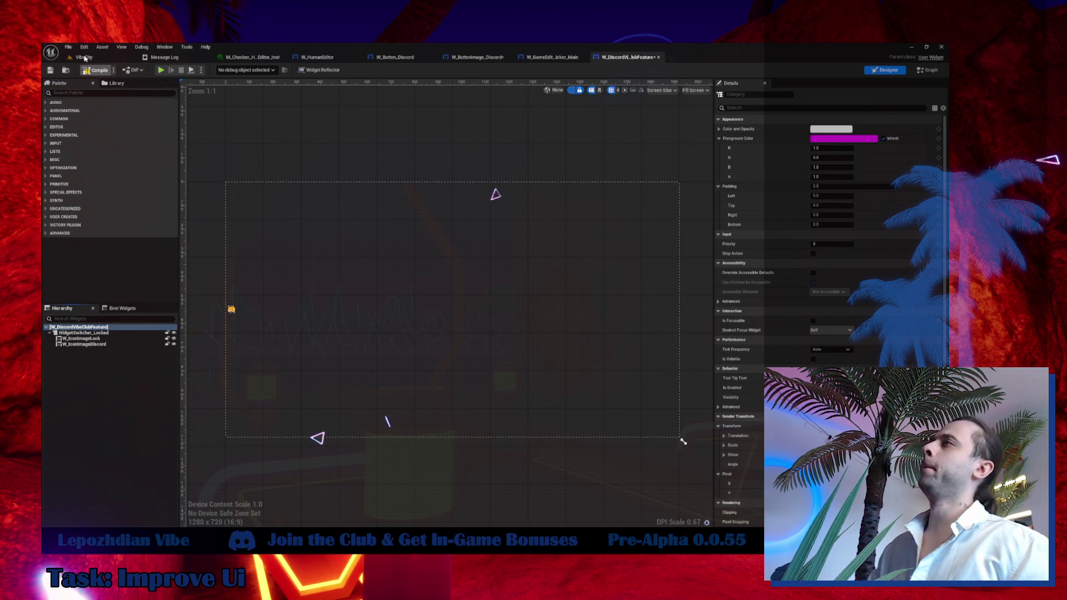
pyautogui.click(83, 57)
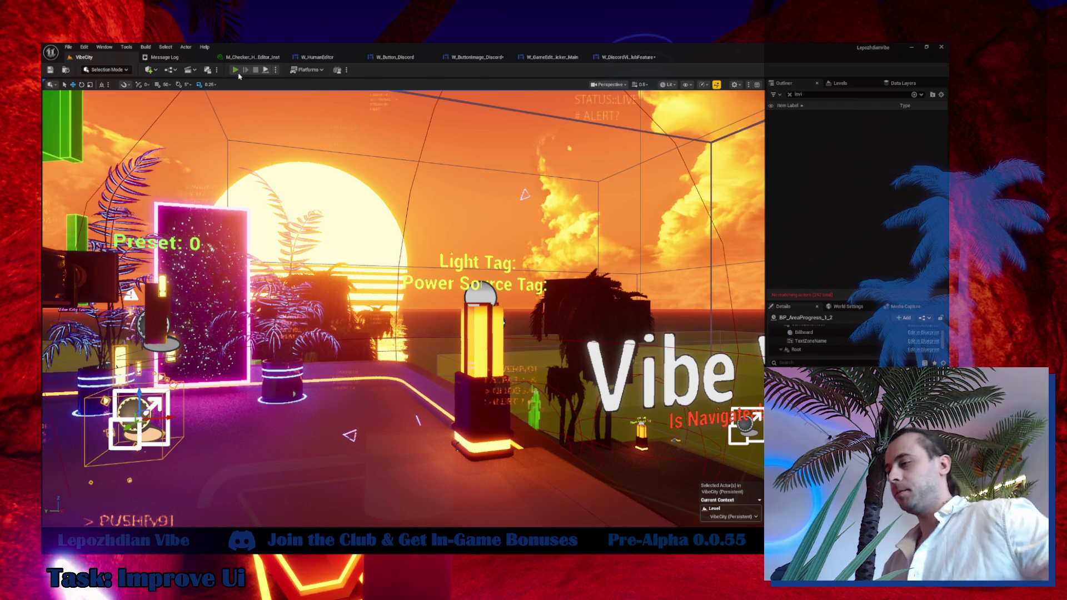
# Play the level, open Atmosphere from the game menu, stop play, and reopen W_DiscordVibeClubFeature.
pyautogui.click(239, 74)
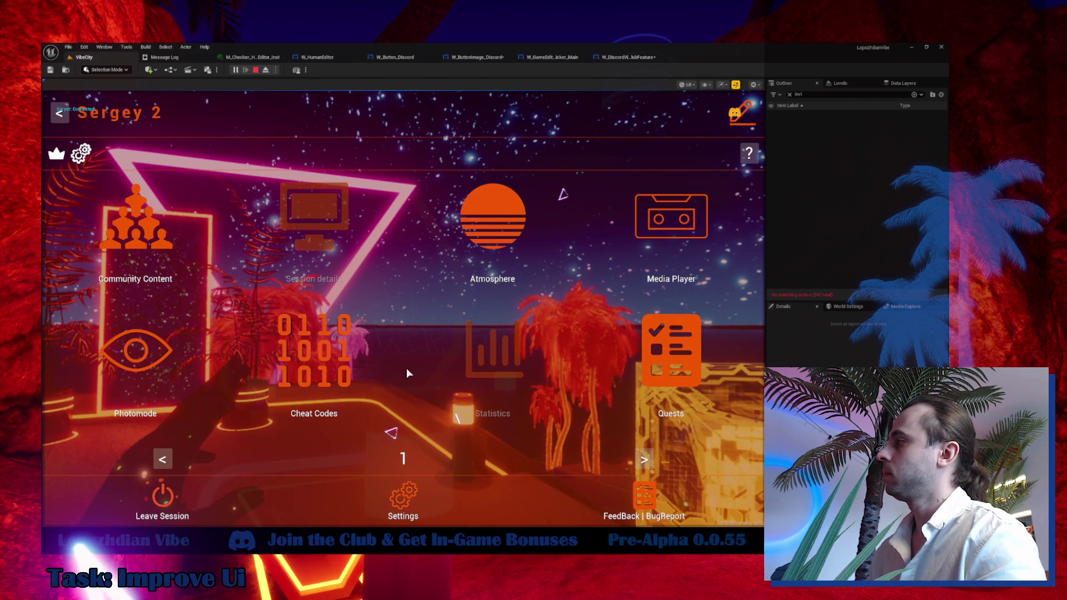
pyautogui.hotkey('ctrl', 'c')
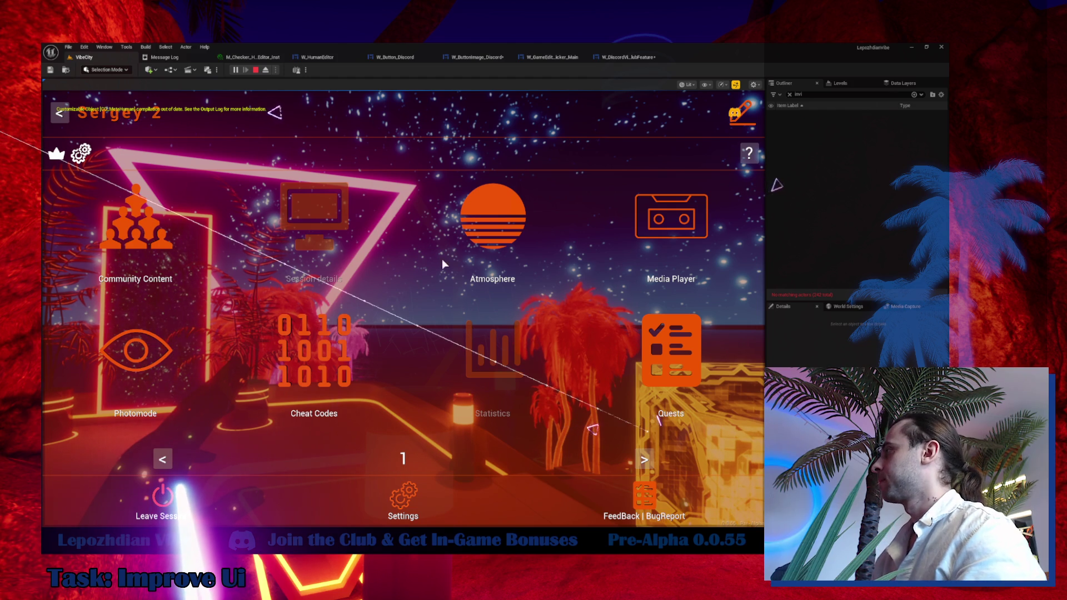
pyautogui.click(504, 224)
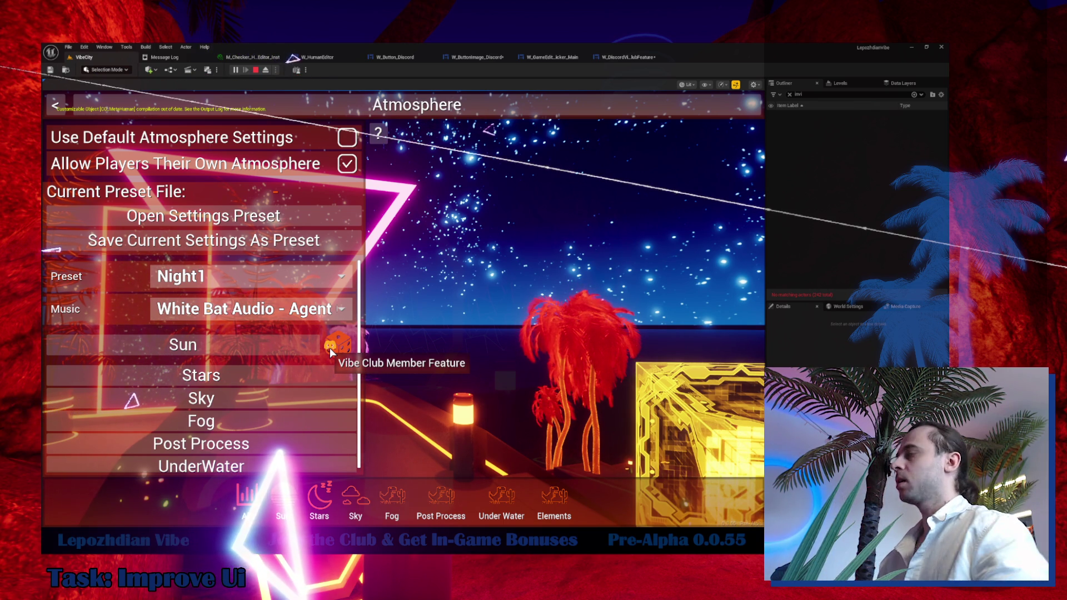
pyautogui.press('Escape')
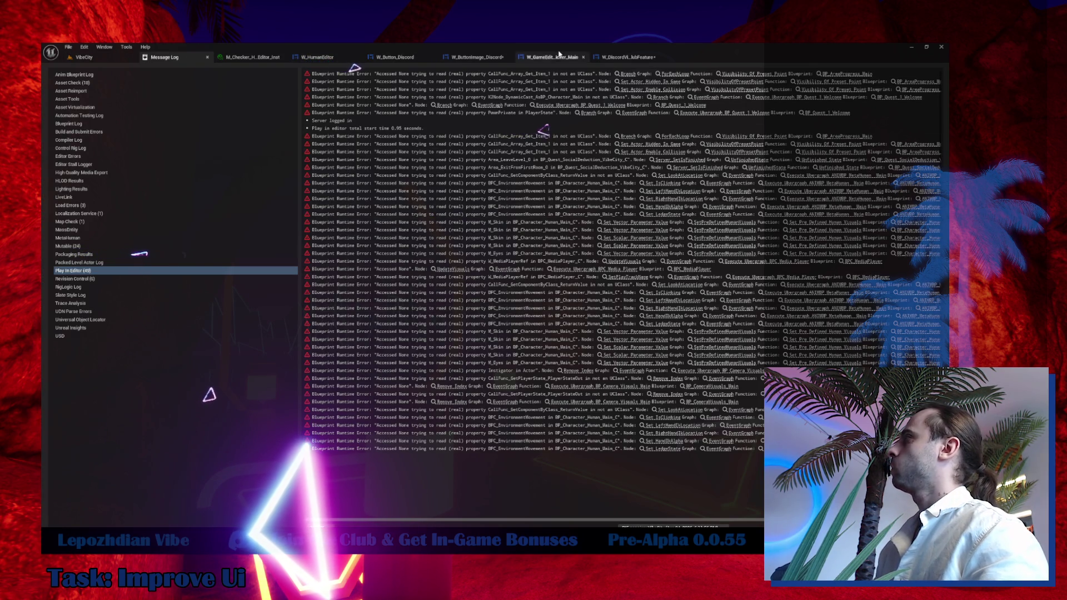
pyautogui.click(641, 63)
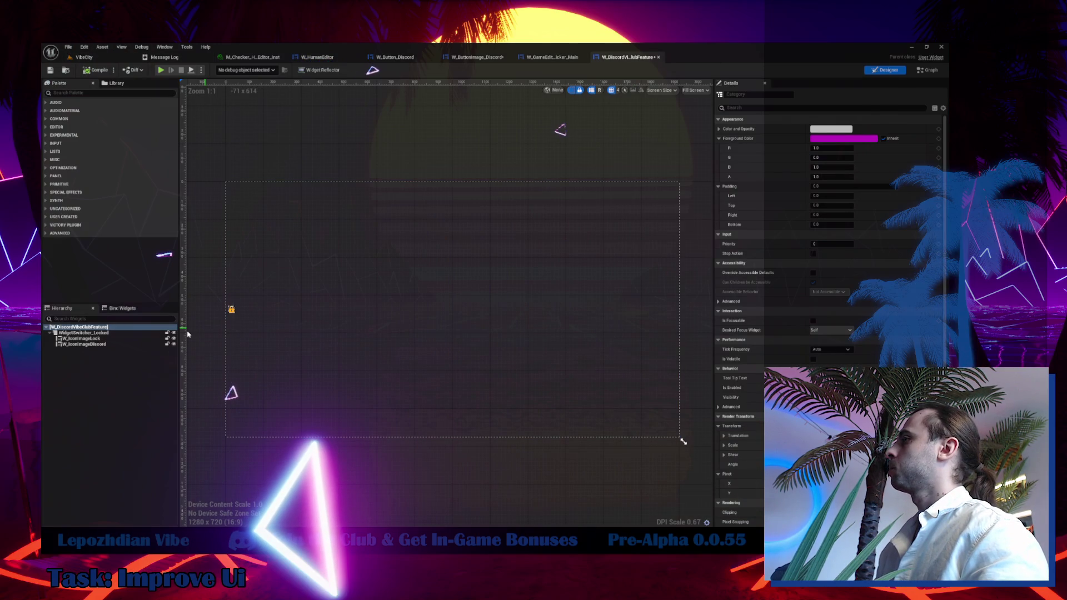
# Bind W_IconImageLock's tooltip to a new function named ToolTip_Locked, then open ToolTip_VibeFeatures.
pyautogui.click(139, 338)
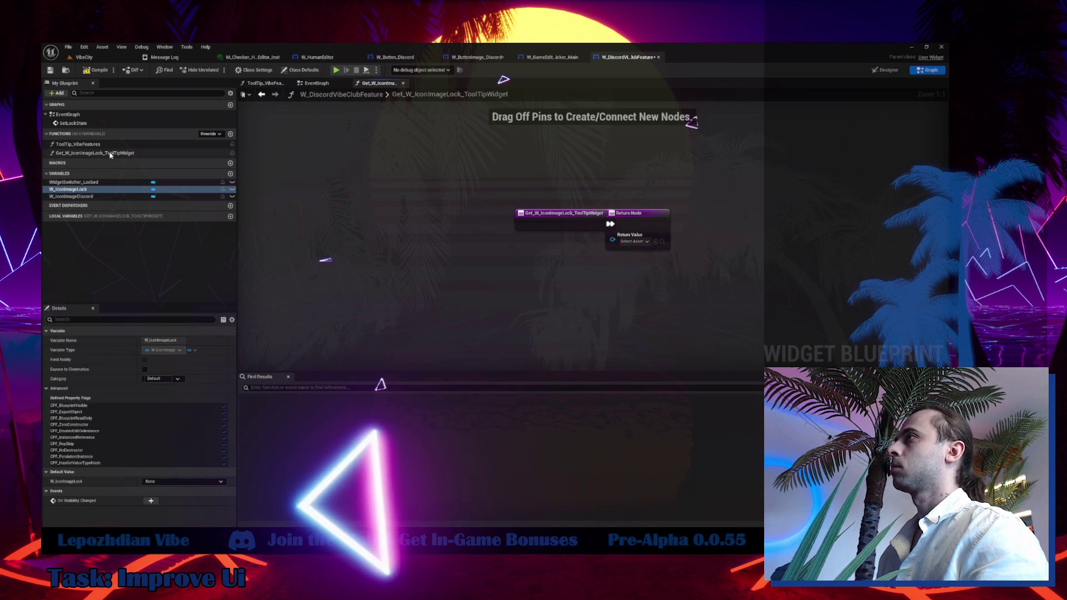
pyautogui.click(94, 155)
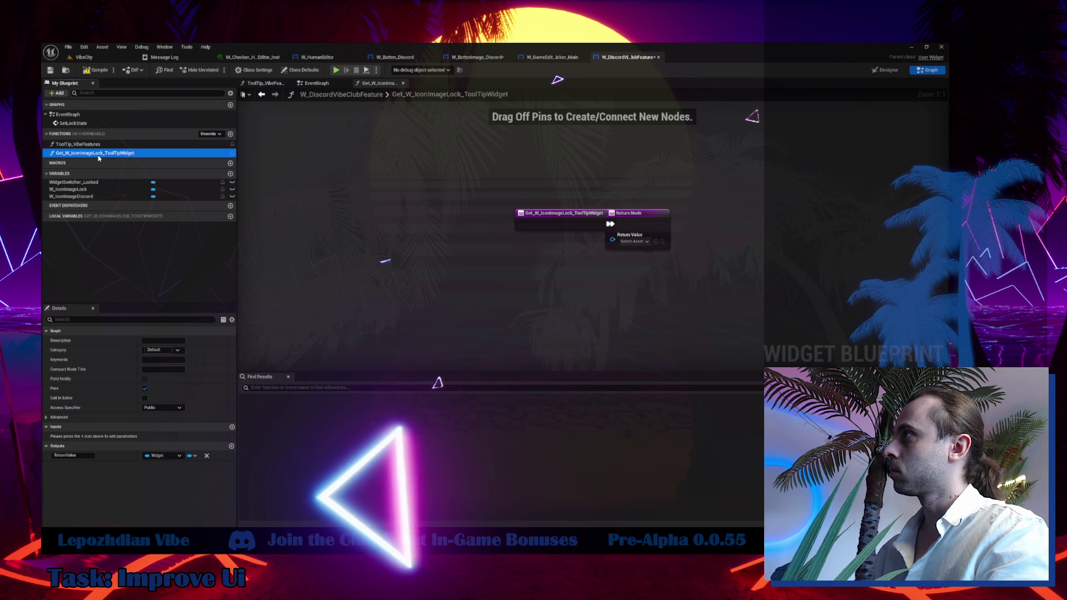
pyautogui.press('F2')
pyautogui.write('ToolTip_Loc')
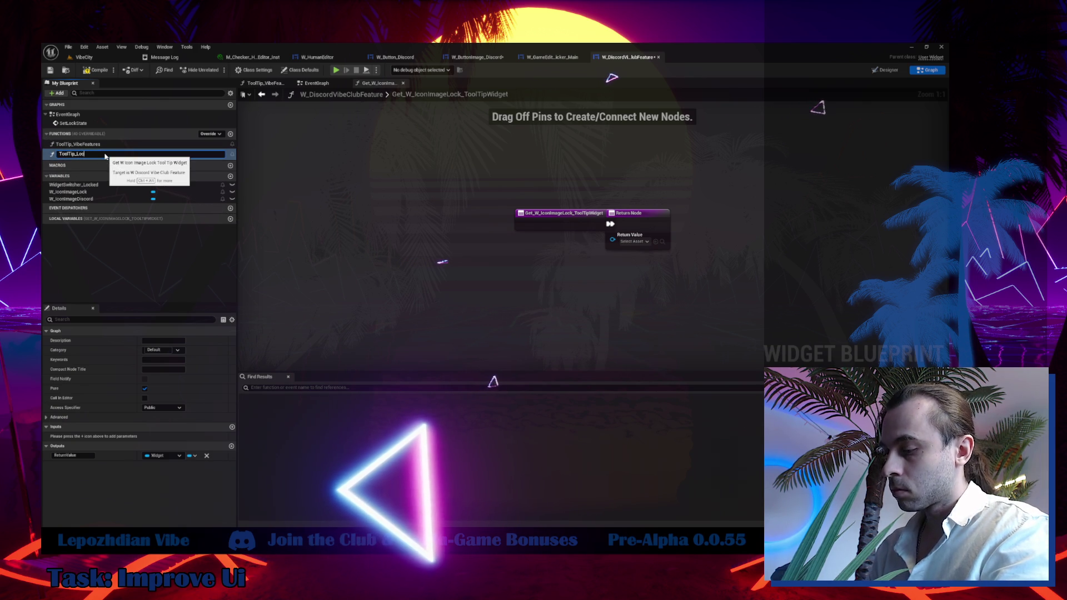
pyautogui.press('Return')
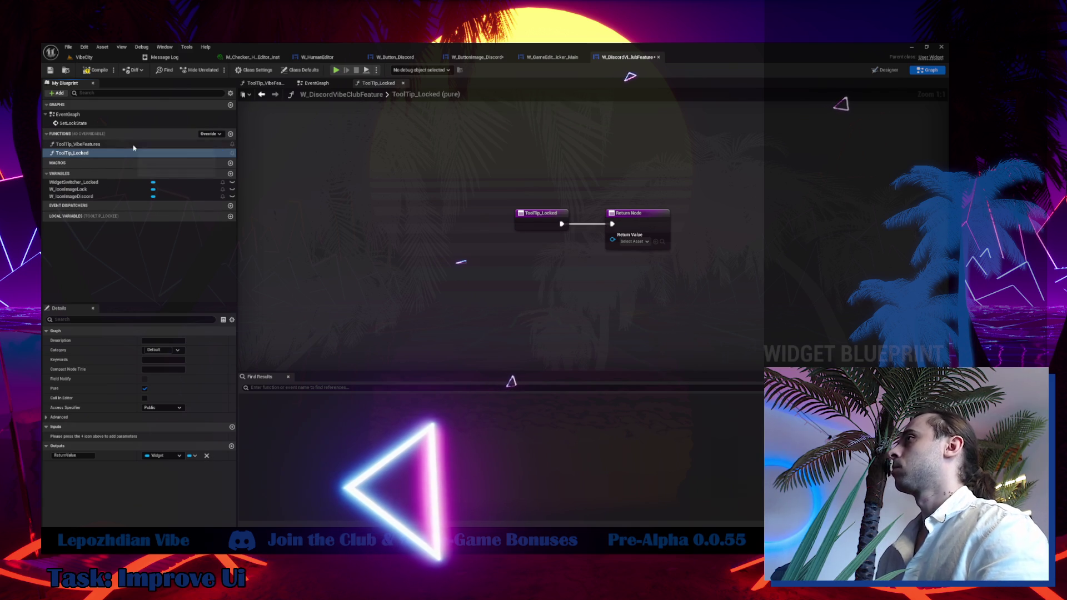
pyautogui.doubleClick(161, 144)
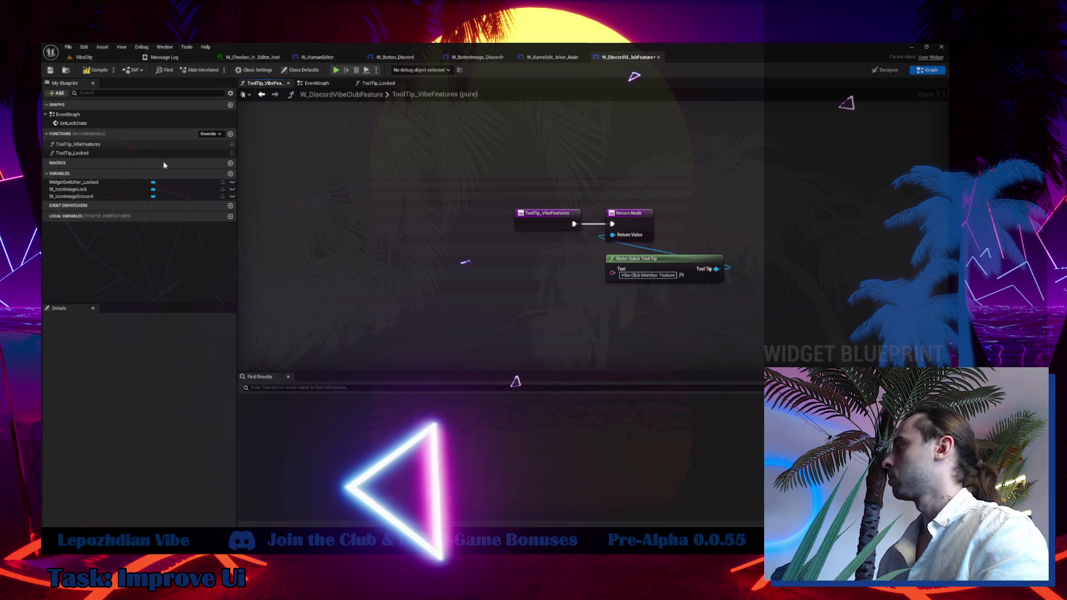
# In ToolTip_Locked, return a pasted Make Quick Tool Tip node whose text is prefixed with 'Locked'.
pyautogui.doubleClick(89, 153)
pyautogui.hotkey('ctrl', 'v')
pyautogui.moveTo(631, 297)
pyautogui.mouseDown()
pyautogui.moveTo(239, 99)
pyautogui.moveTo(612, 240)
pyautogui.mouseUp()
pyautogui.moveTo(615, 293); pyautogui.dragTo(631, 259)
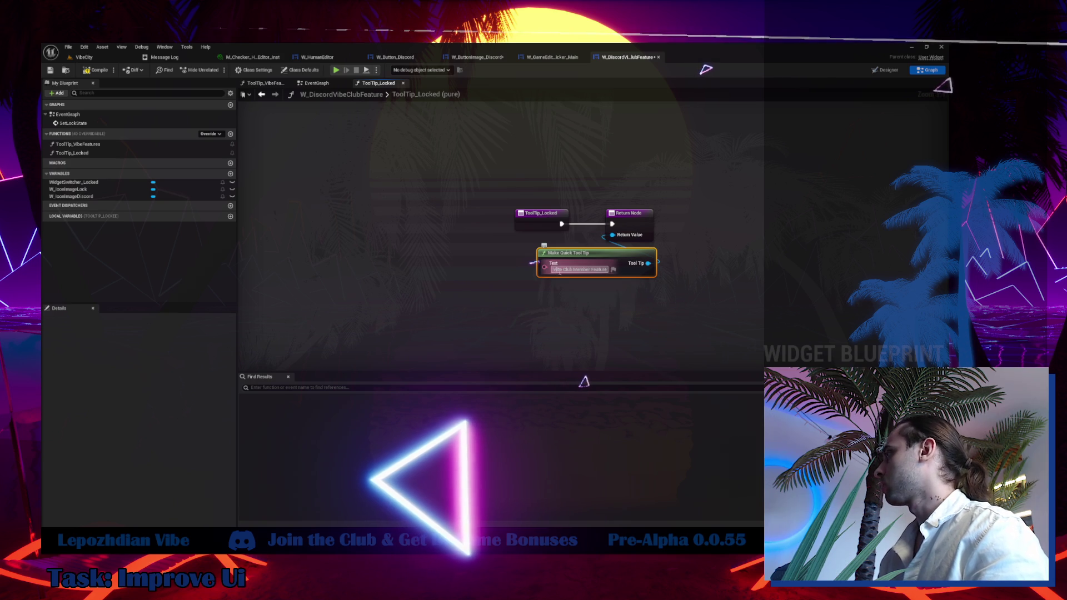
pyautogui.write('Locked')
pyautogui.press('Return')
pyautogui.click(659, 334)
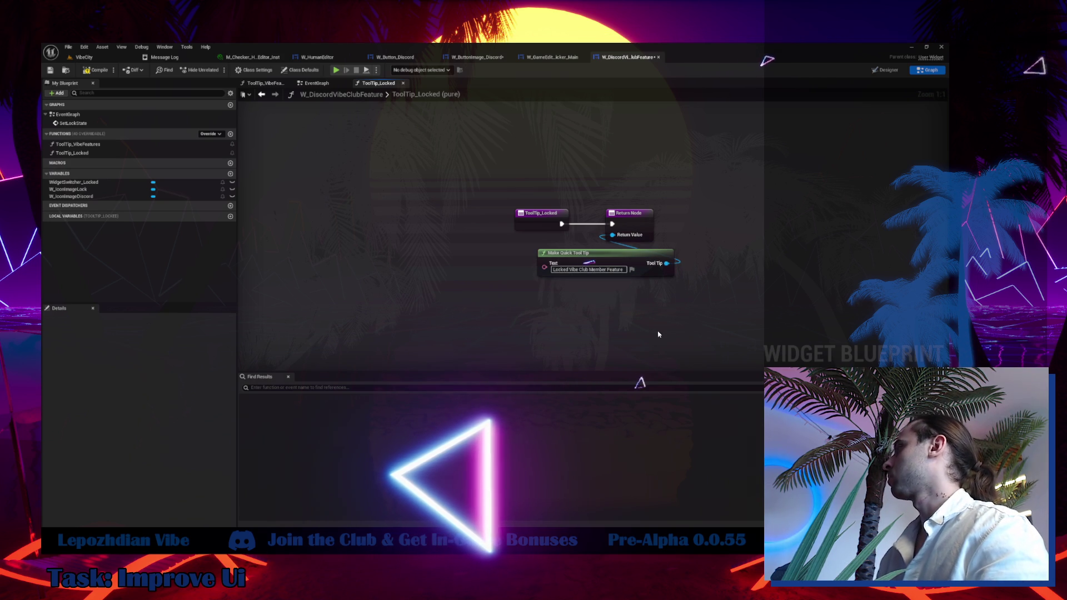
pyautogui.moveTo(660, 259); pyautogui.dragTo(636, 260)
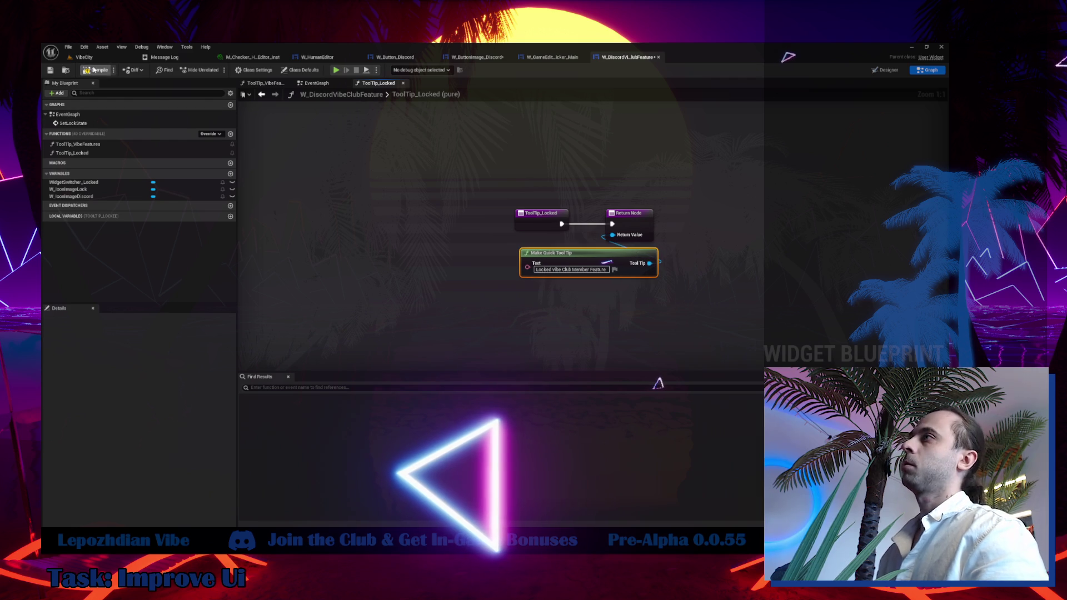
# In the Designer, select W_IconImageDiscord and then WidgetSwitcher_Locked in the Hierarchy.
pyautogui.click(877, 71)
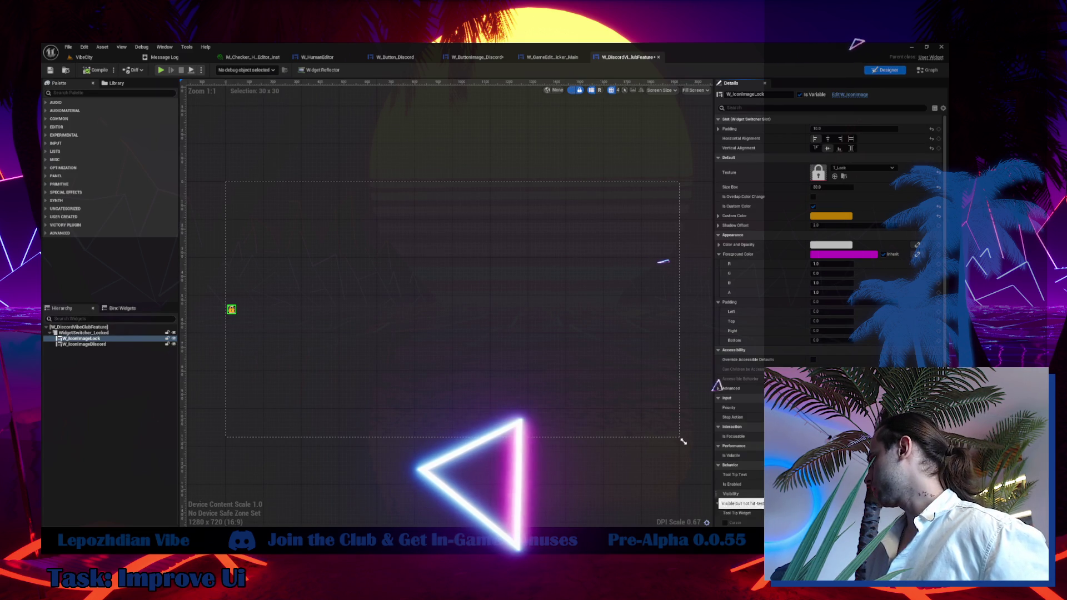
pyautogui.click(103, 345)
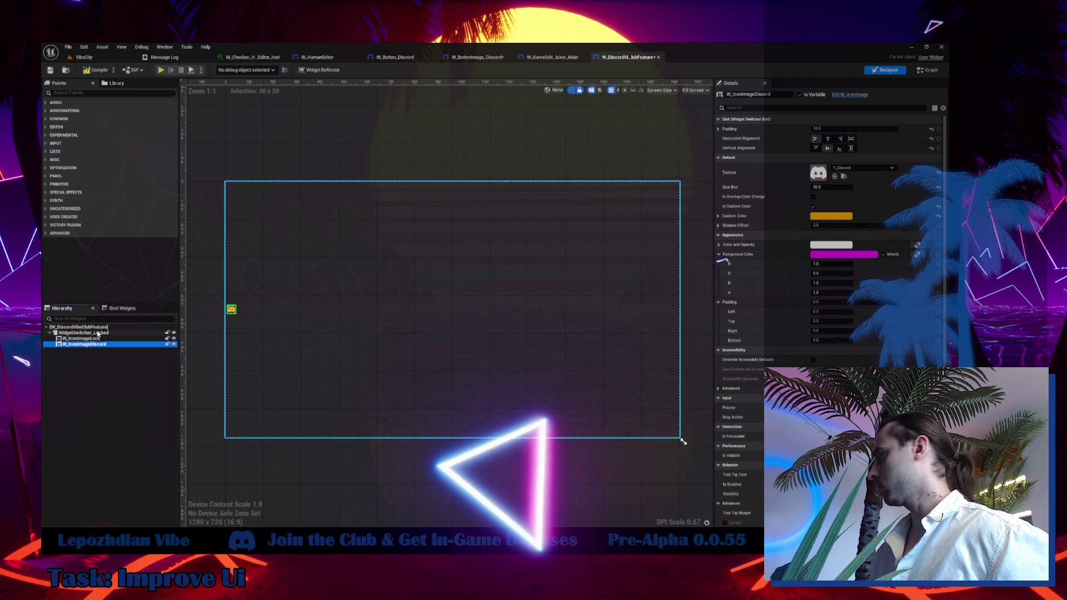
pyautogui.click(98, 332)
# Minimize the Unreal editor and Obsidian windows.
pyautogui.click(97, 71)
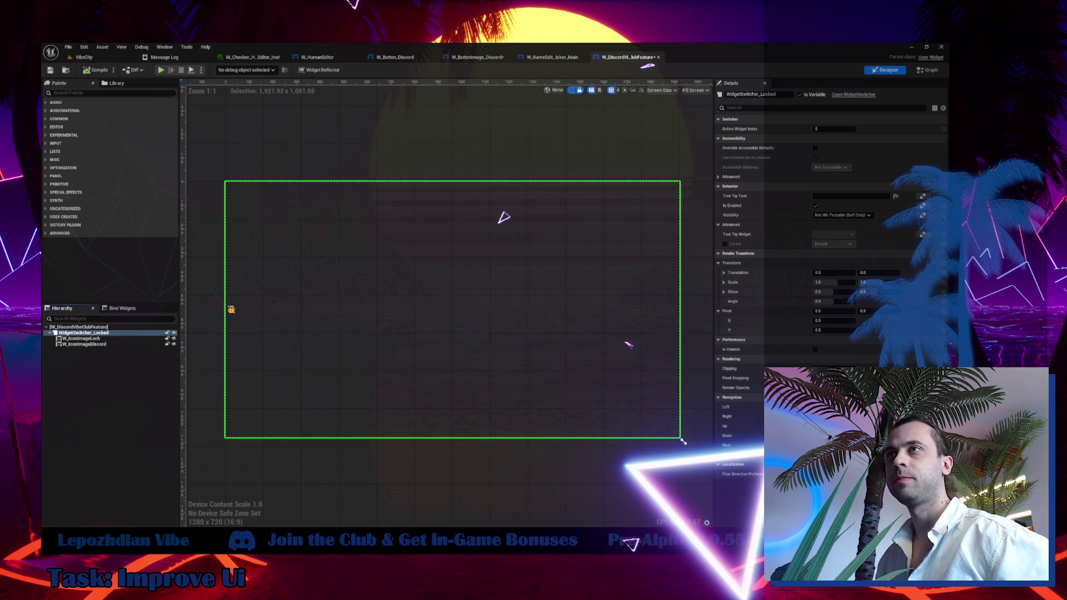
pyautogui.click(911, 47)
pyautogui.click(890, 53)
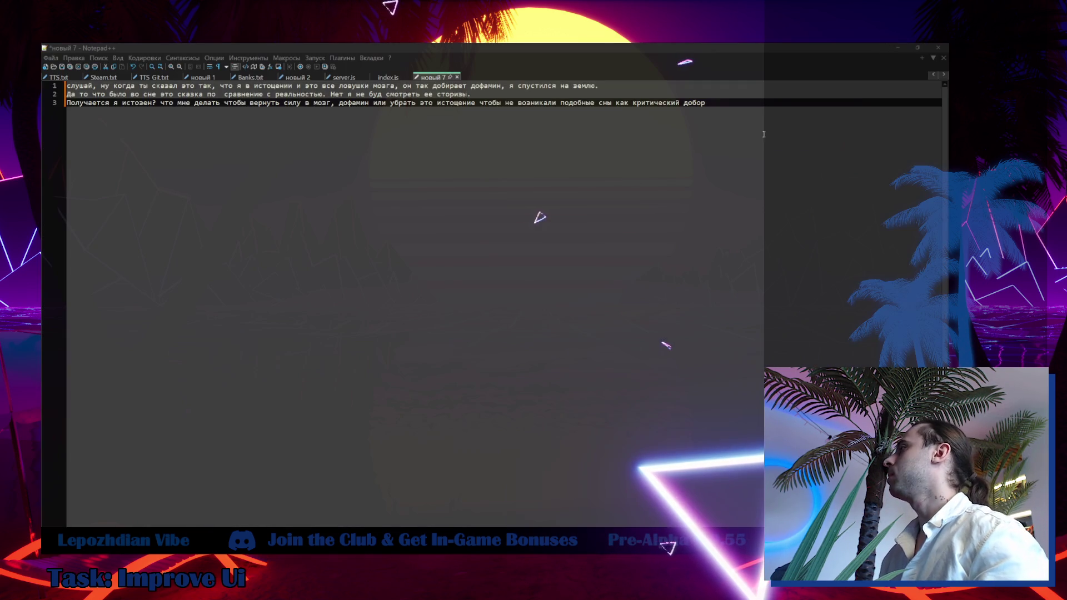
# Minimize Notepad++ to reveal the fullscreen neon animation.
pyautogui.click(900, 48)
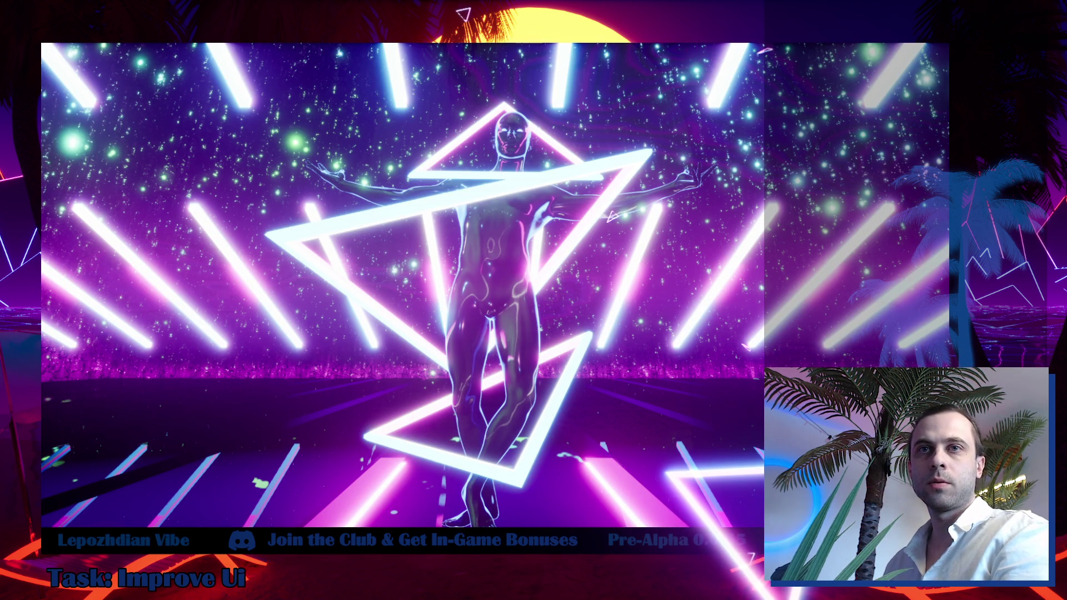
# Return to the Unreal editor and fly the camera through the VibeCity sunset level.
pyautogui.hotkey('alt', 'Tab')
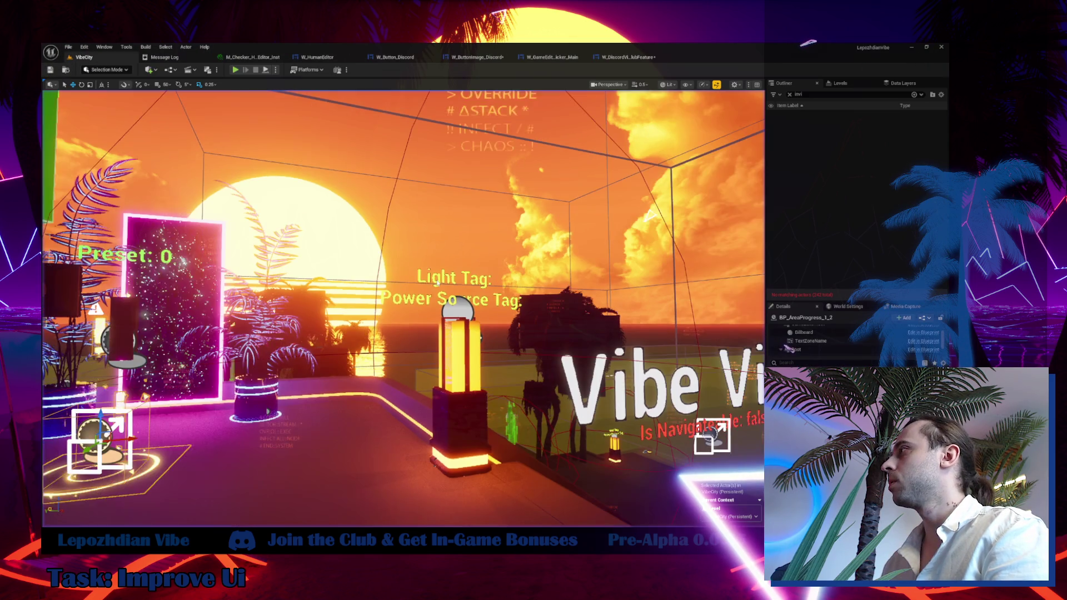
pyautogui.moveTo(361, 239)
pyautogui.mouseDown()
pyautogui.moveTo(362, 314)
pyautogui.moveTo(323, 309)
pyautogui.moveTo(498, 291)
pyautogui.mouseUp()
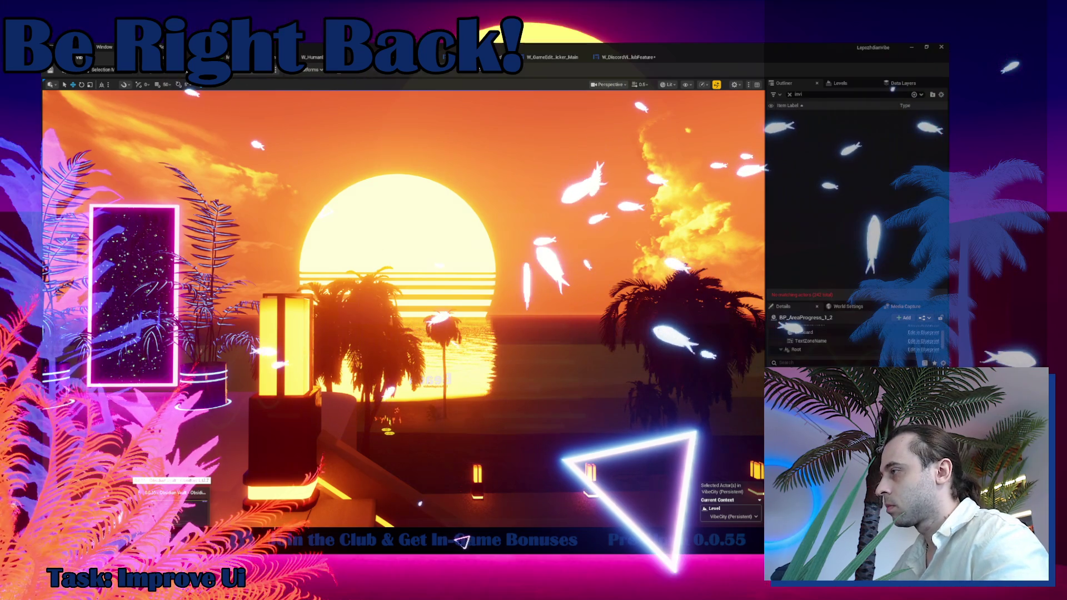
# Paste the English club-member tooltip entry under Ui in note 0.0.55, check it, and open WORK.WAS.DONE.
pyautogui.click(173, 492)
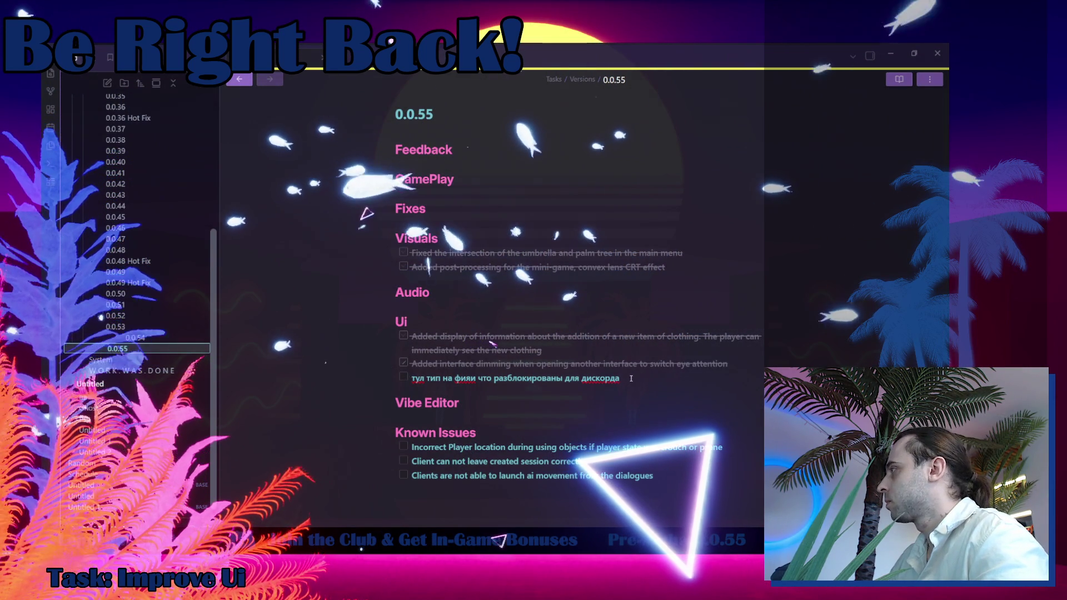
pyautogui.write('Added a tooltip to the icons indicating that the feature is only available to club members.')
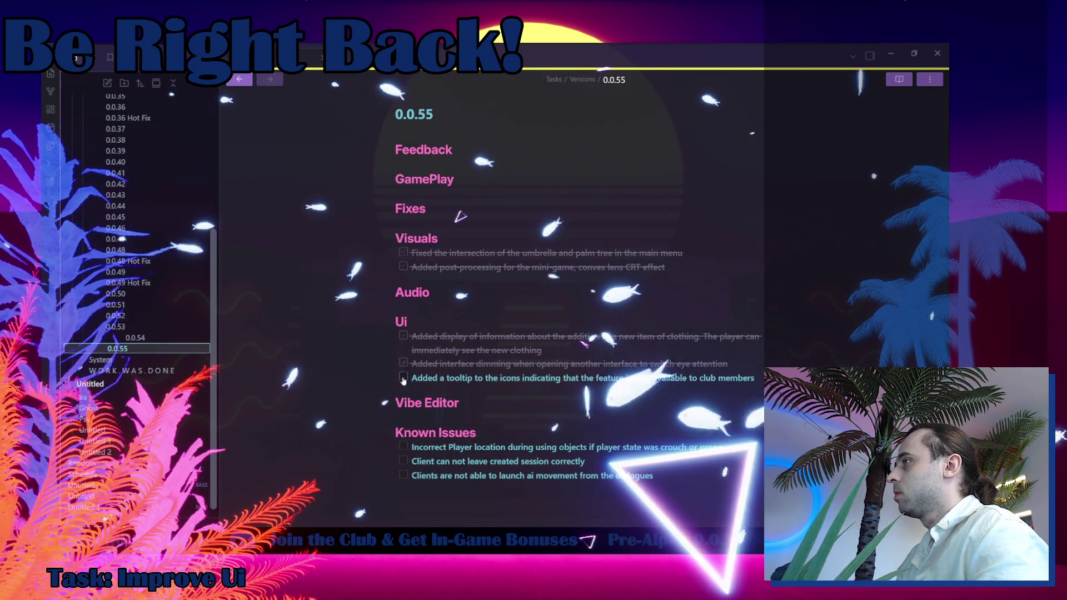
pyautogui.click(403, 378)
pyautogui.click(133, 370)
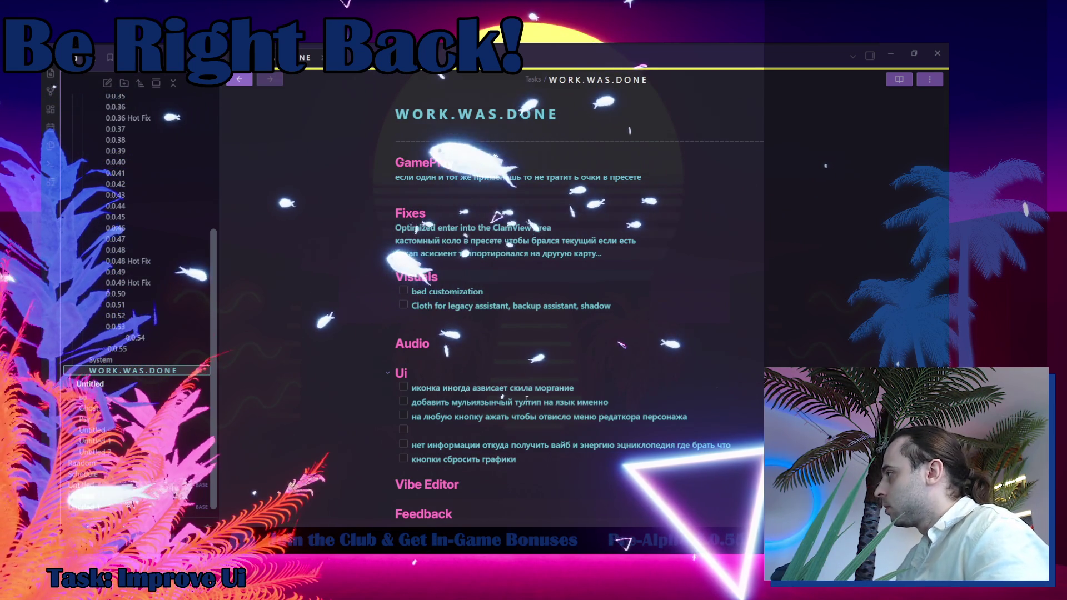
# Delete the empty checklist line under Ui in WORK.WAS.DONE, then return to Unreal.
pyautogui.click(432, 431)
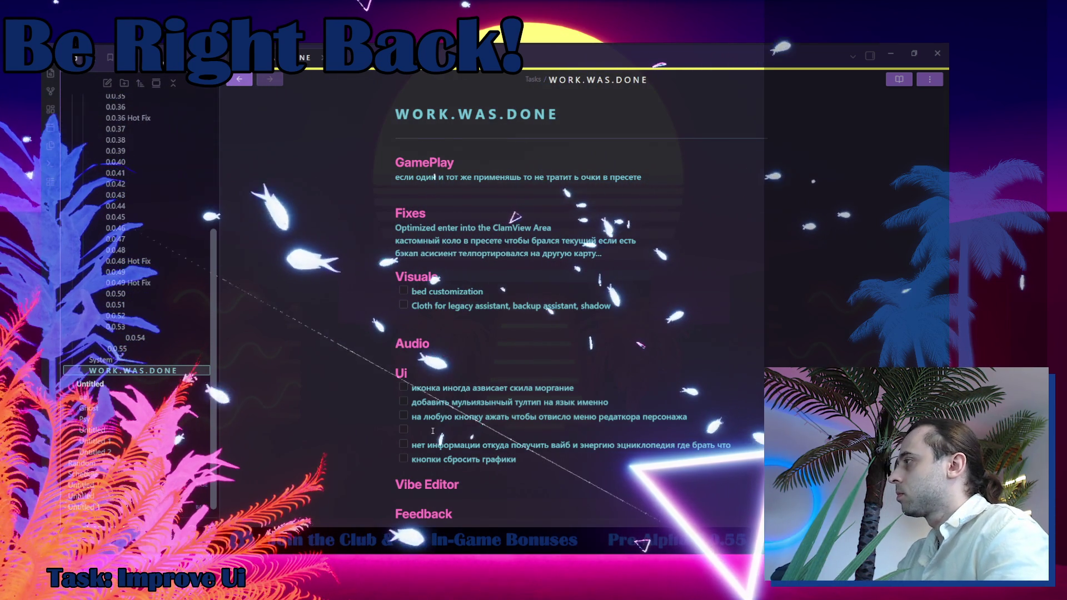
pyautogui.press('BackSpace')
pyautogui.press('BackSpace')
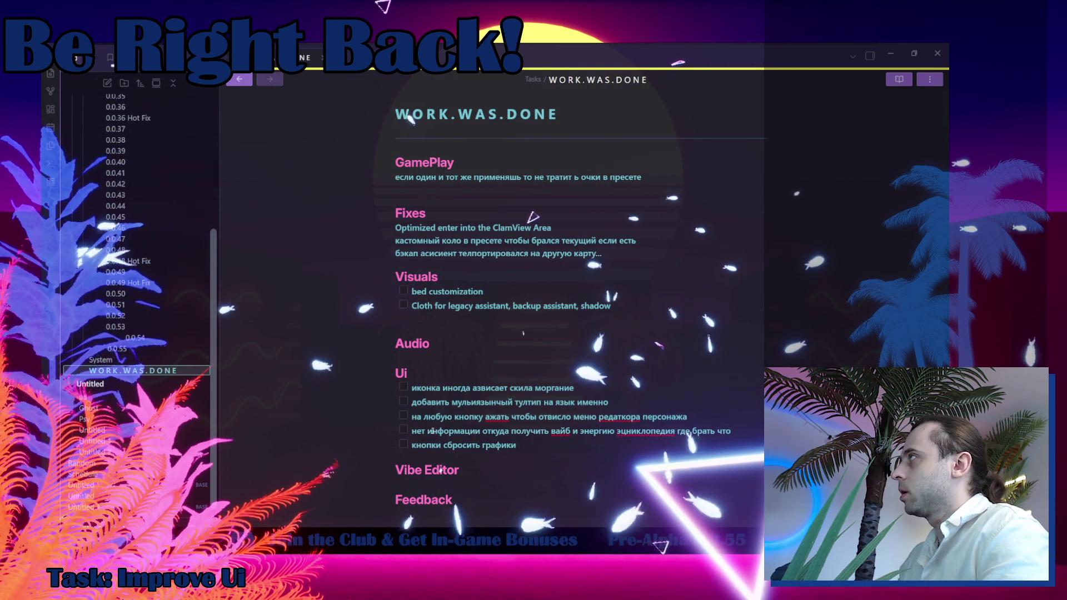
pyautogui.hotkey('alt', 'Tab')
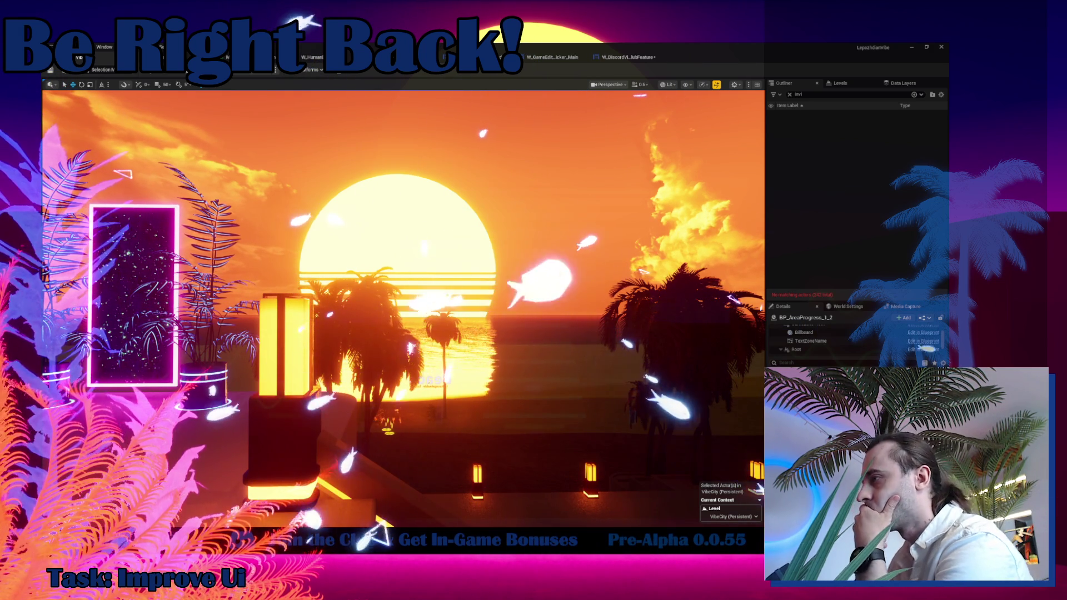
# Close all other editor tabs and open the Content Browser drawer with Ctrl+Space.
pyautogui.hotkey('alt', 'Tab')
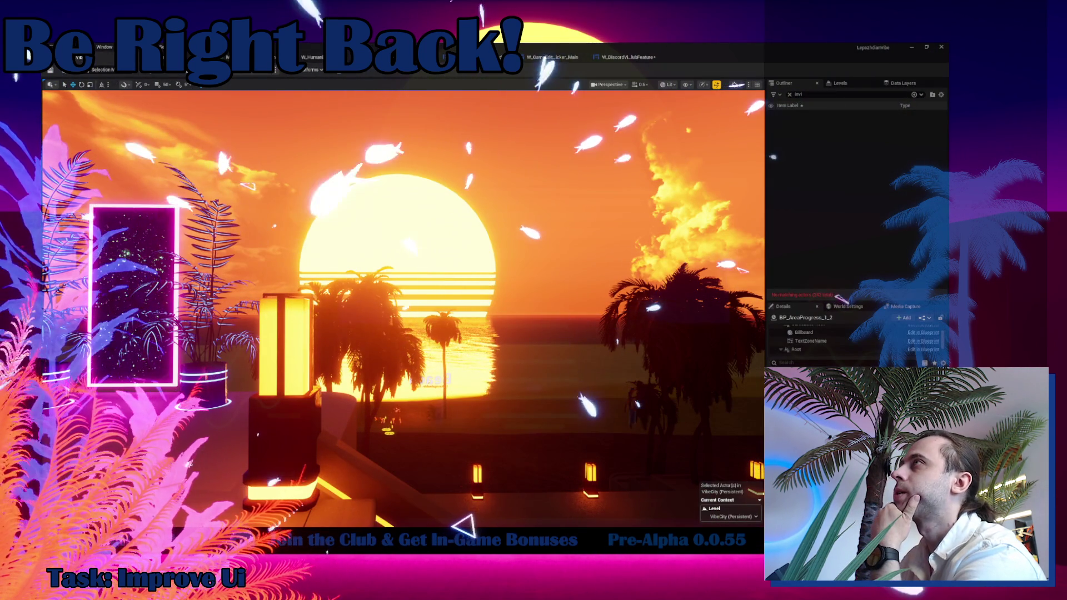
pyautogui.rightClick(93, 62)
pyautogui.click(135, 104)
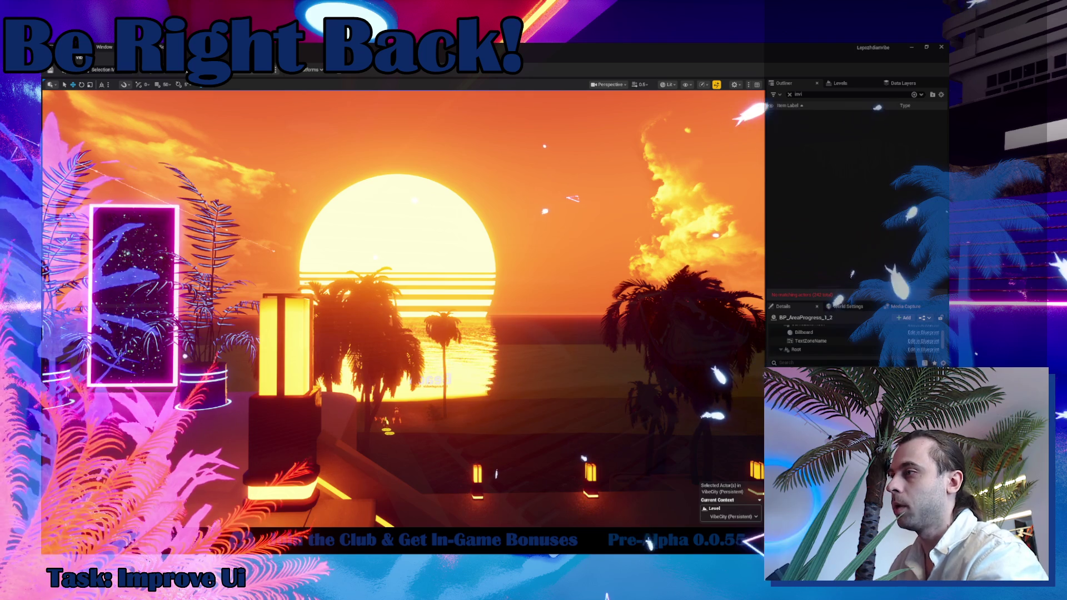
pyautogui.hotkey('ctrl', 'space')
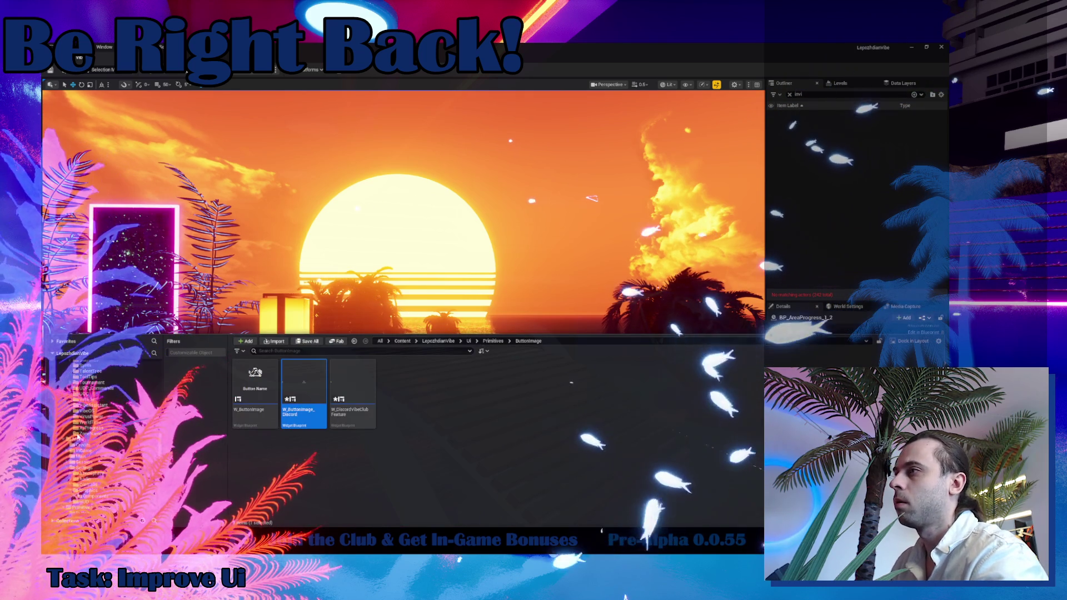
# Browse to Ui > Menu > Main in the Content Browser and open W_Menu_GameStart.
pyautogui.scroll(3, 80, 430)
pyautogui.click(80, 439)
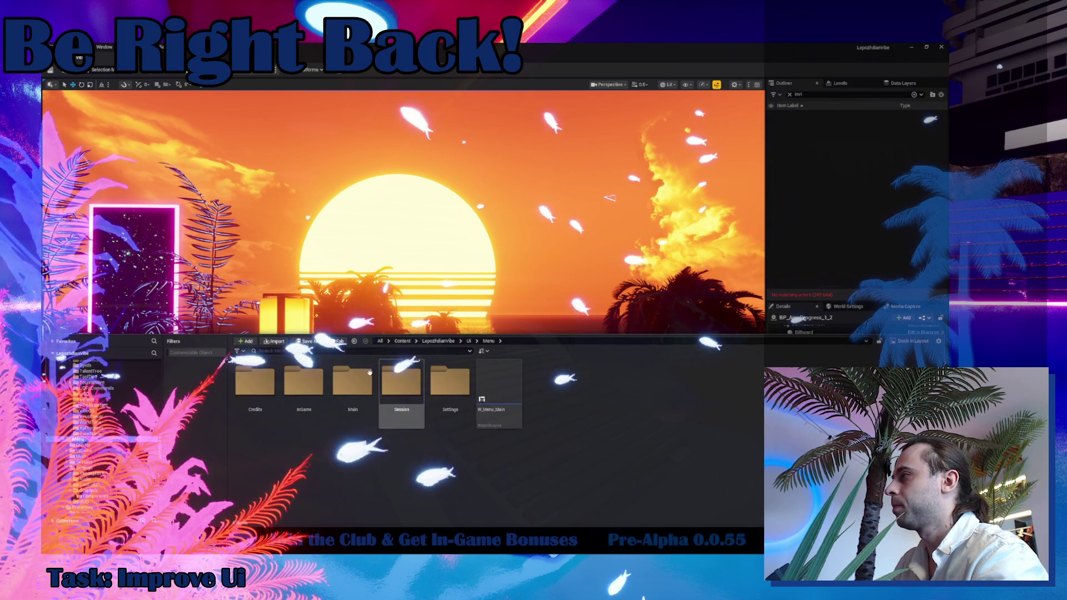
pyautogui.doubleClick(350, 394)
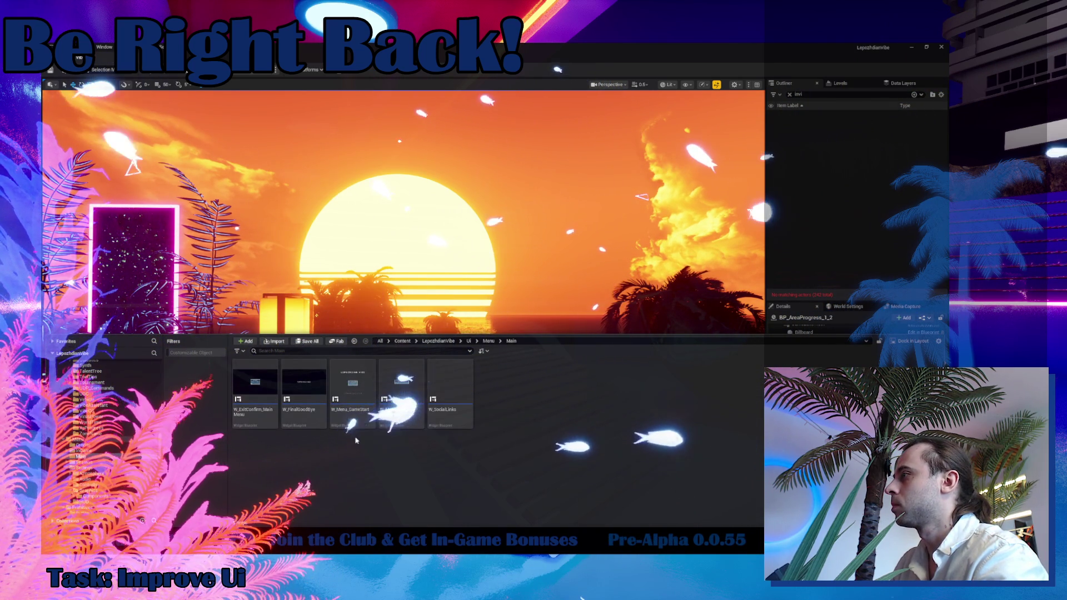
pyautogui.doubleClick(354, 372)
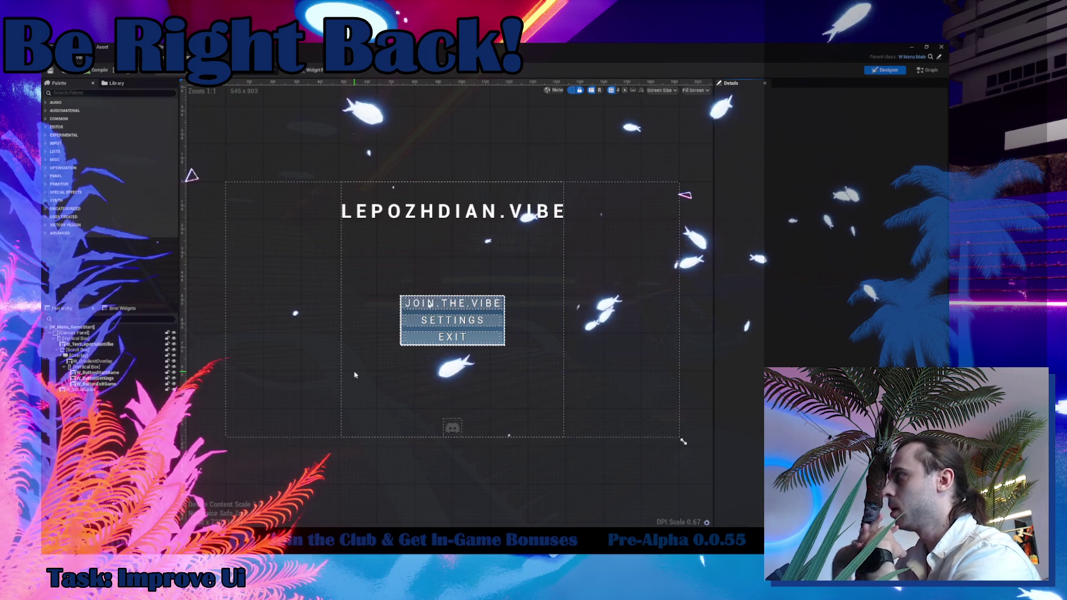
# Inspect the EXIT button's graph logic and locate the exit-confirm popup asset.
pyautogui.click(474, 340)
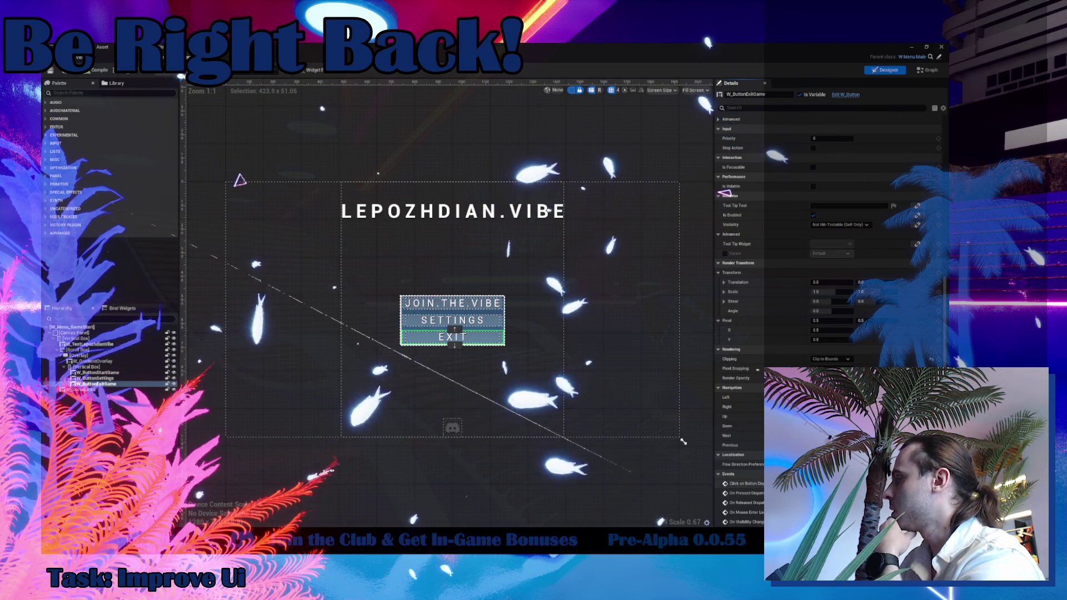
pyautogui.click(926, 70)
pyautogui.moveTo(656, 285); pyautogui.dragTo(287, 285)
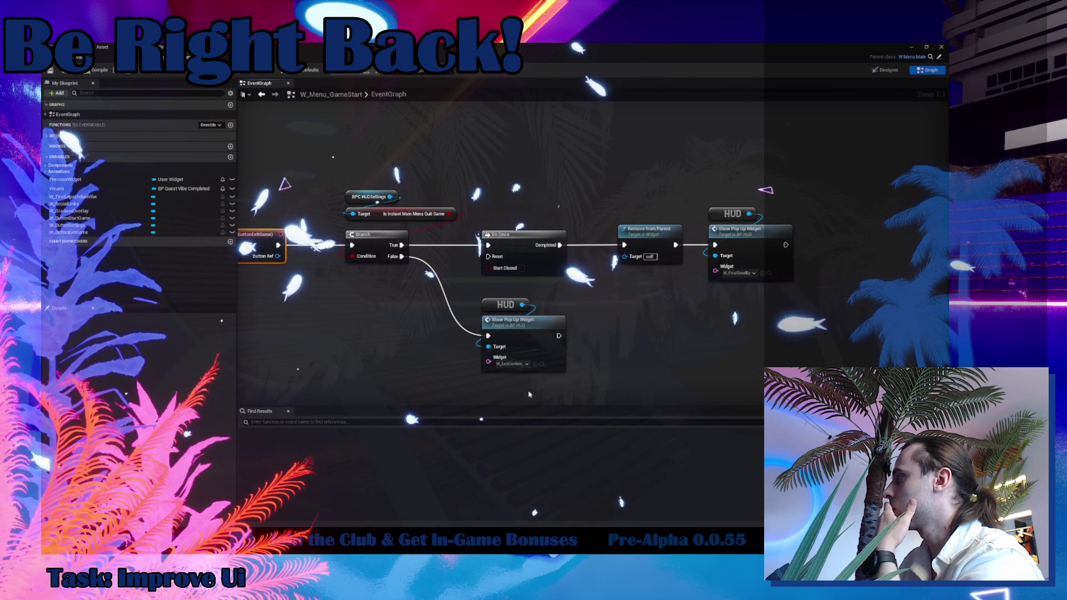
pyautogui.click(541, 364)
# Open W_ExitConfirm_MainMenu, select Image_77, and center its OpenWidget and CloseWidget events in the Graph.
pyautogui.doubleClick(272, 340)
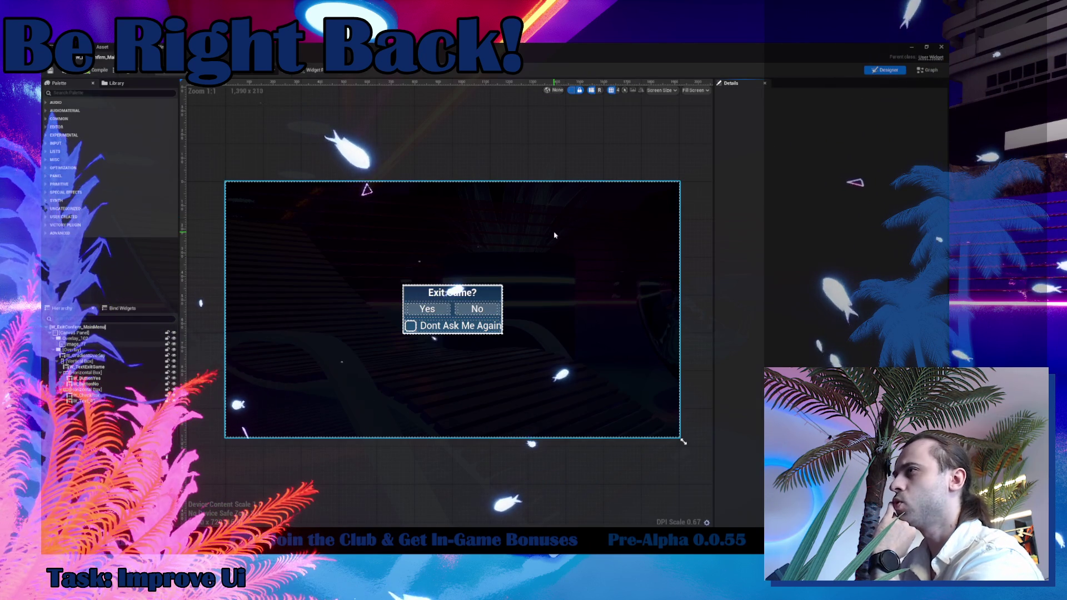
pyautogui.click(554, 235)
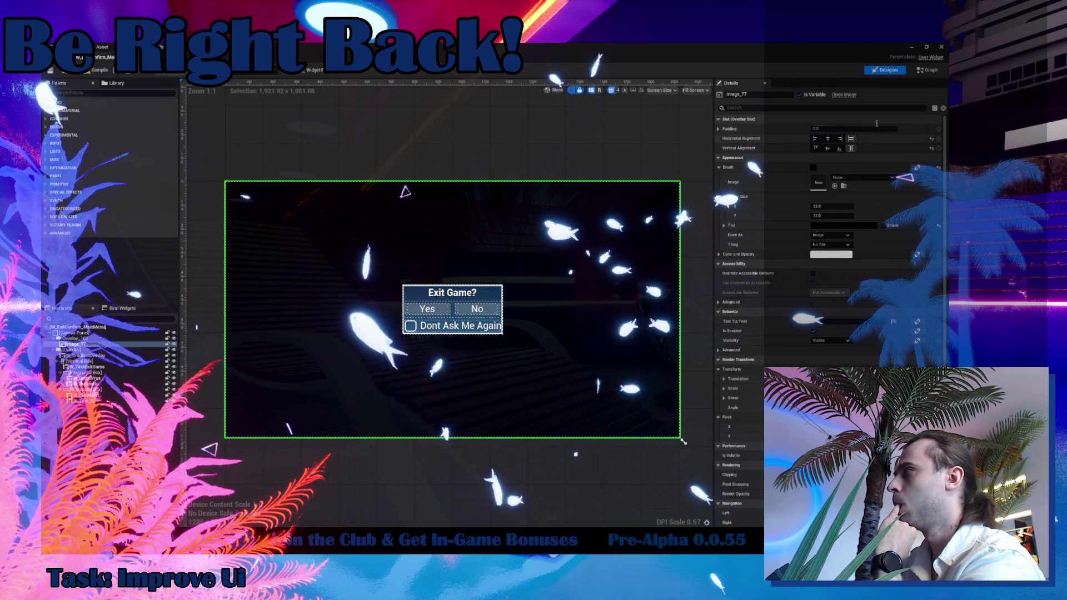
pyautogui.click(926, 70)
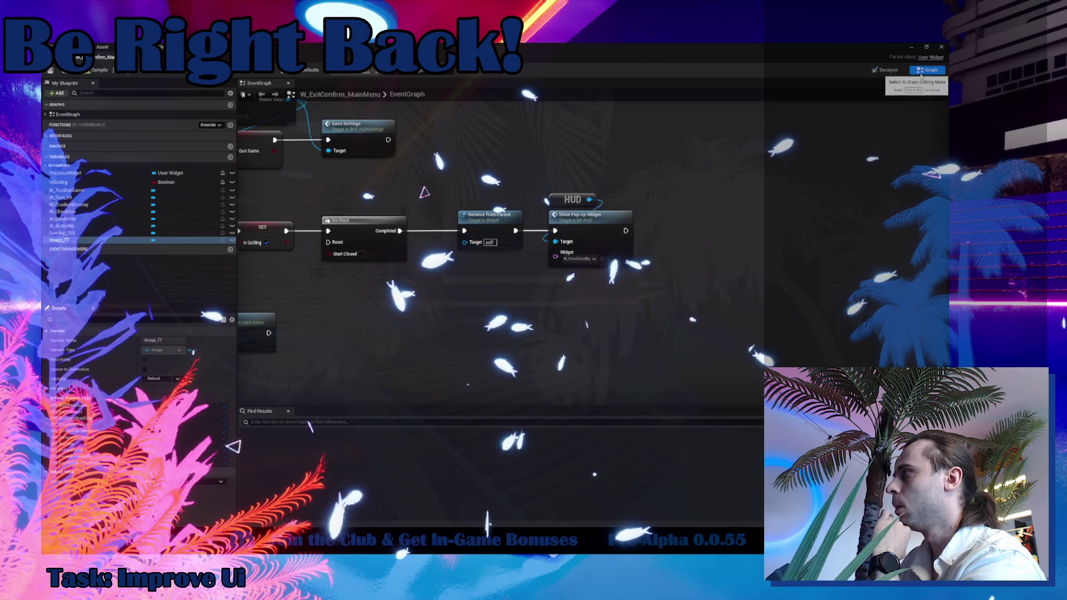
pyautogui.moveTo(277, 84)
pyautogui.mouseDown()
pyautogui.moveTo(654, 121)
pyautogui.moveTo(654, 160)
pyautogui.moveTo(464, 148)
pyautogui.moveTo(528, 239)
pyautogui.moveTo(534, 384)
pyautogui.mouseUp()
pyautogui.scroll(-4, 464, 149)
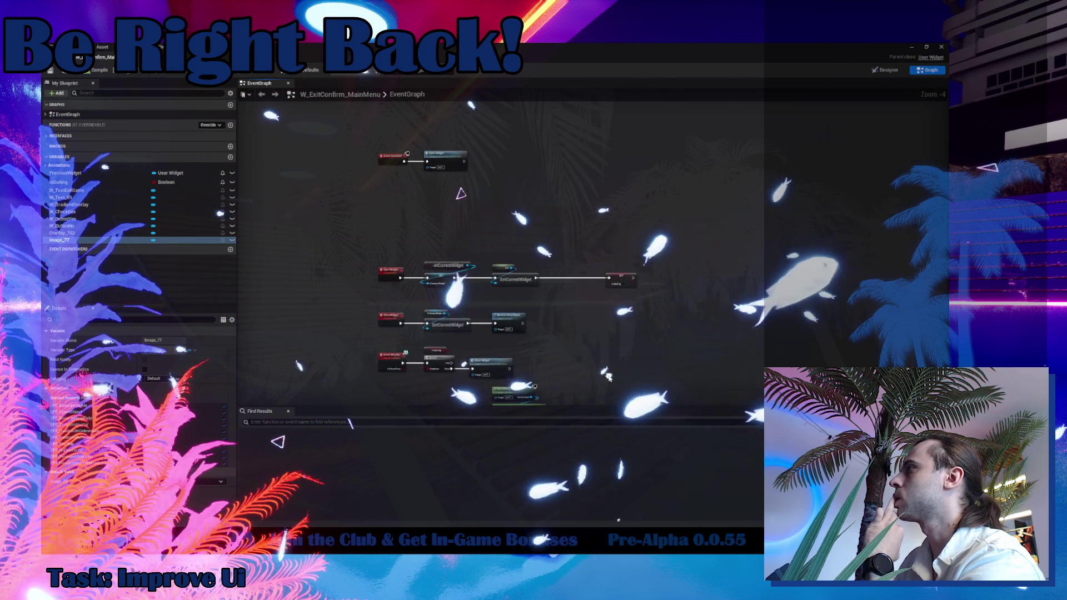
pyautogui.scroll(4, 395, 257)
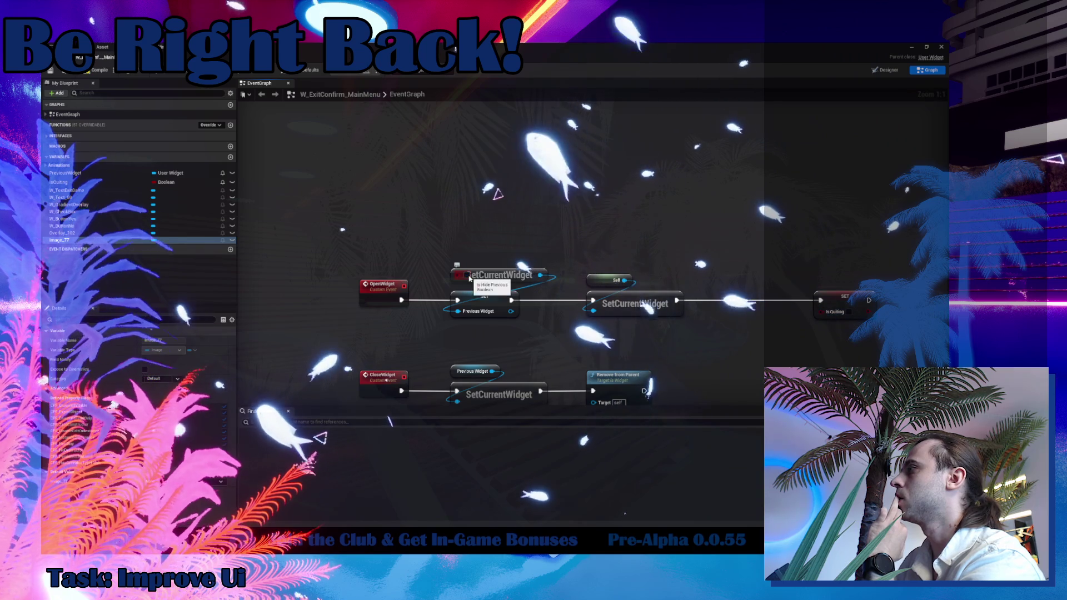
pyautogui.moveTo(502, 331)
pyautogui.mouseDown()
pyautogui.moveTo(341, 307)
pyautogui.moveTo(404, 305)
pyautogui.mouseUp()
# Add a BPI Set Blured node from Previous Widget at the OpenWidget chain's end, with Is Blured ticked.
pyautogui.write('каг')
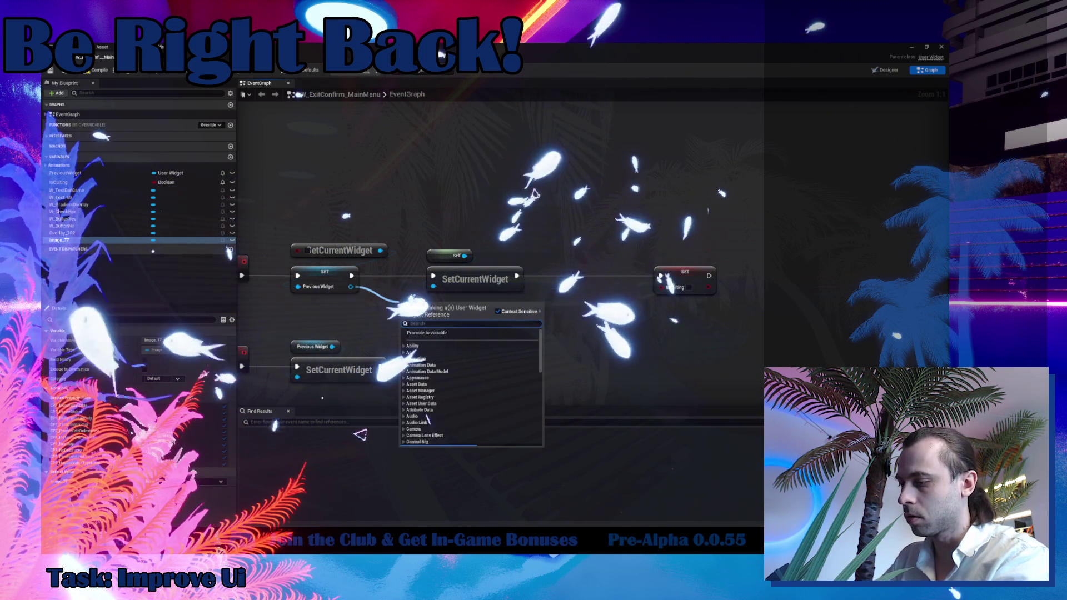
pyautogui.press('BackSpace')
pyautogui.press('BackSpace')
pyautogui.press('BackSpace')
pyautogui.write('blur')
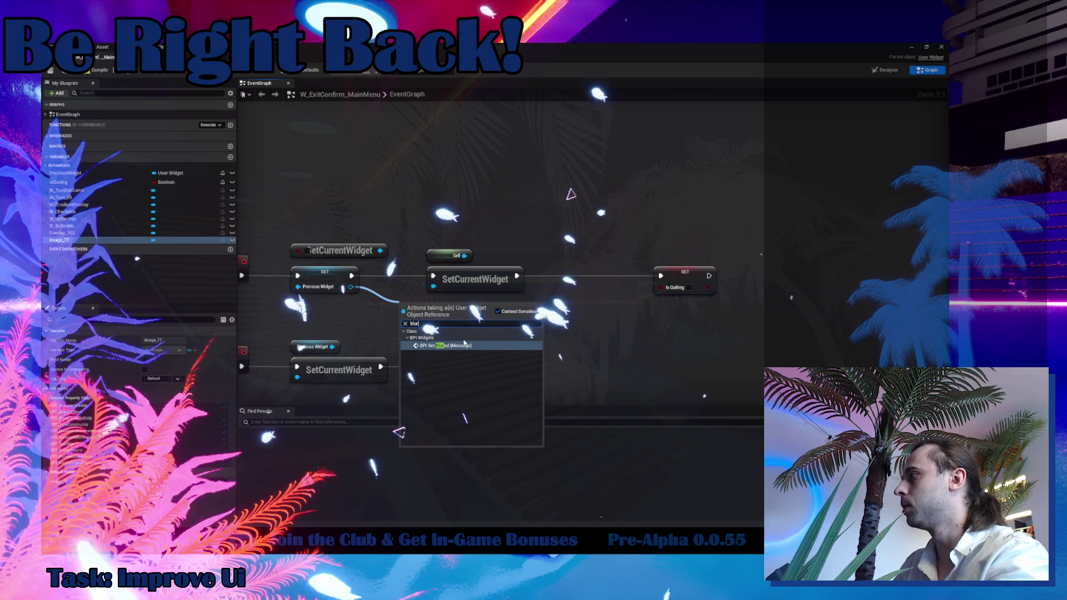
pyautogui.click(461, 346)
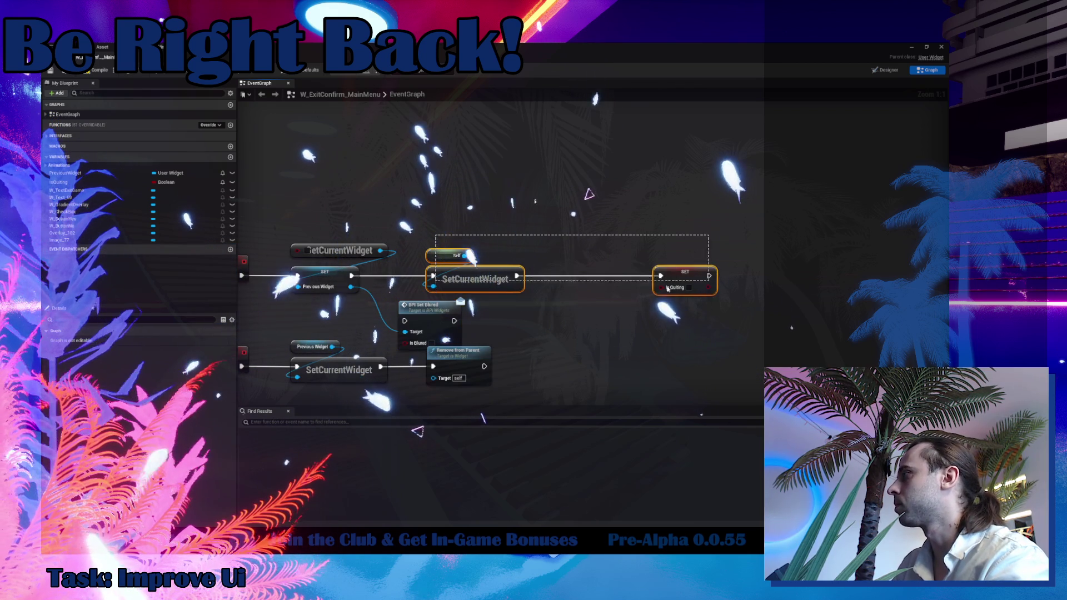
pyautogui.moveTo(425, 305); pyautogui.dragTo(816, 310)
pyautogui.moveTo(673, 275)
pyautogui.mouseDown()
pyautogui.moveTo(564, 274)
pyautogui.moveTo(810, 331)
pyautogui.moveTo(694, 281)
pyautogui.moveTo(860, 200)
pyautogui.moveTo(809, 209)
pyautogui.moveTo(796, 196)
pyautogui.mouseUp()
pyautogui.click(824, 348)
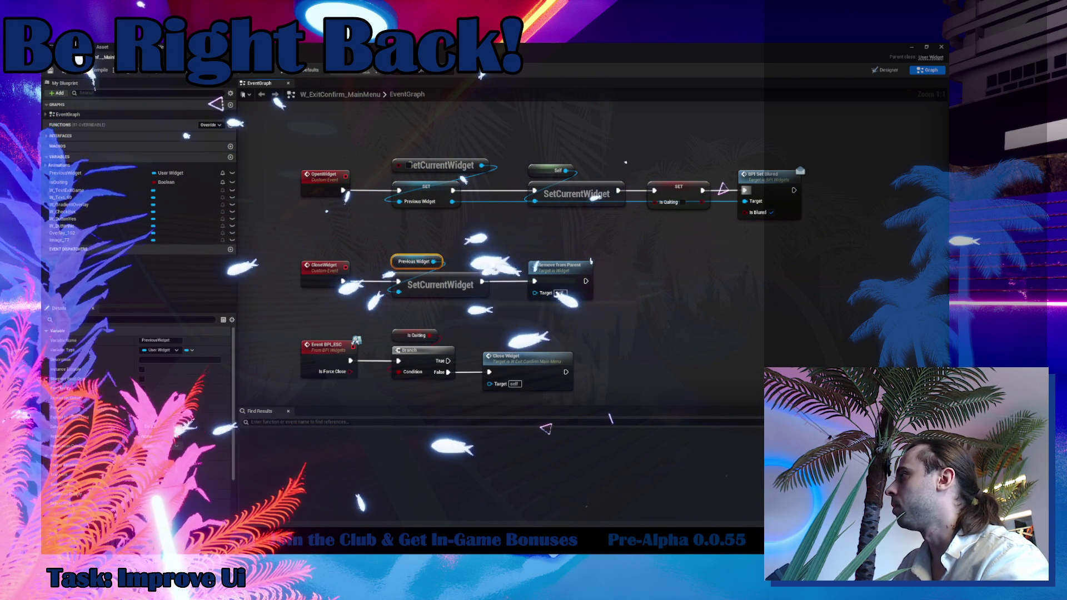
# Wire a second BPI Set Blured with Is Blured ticked into the CloseWidget chain and tidy the nodes.
pyautogui.moveTo(462, 290); pyautogui.dragTo(612, 286)
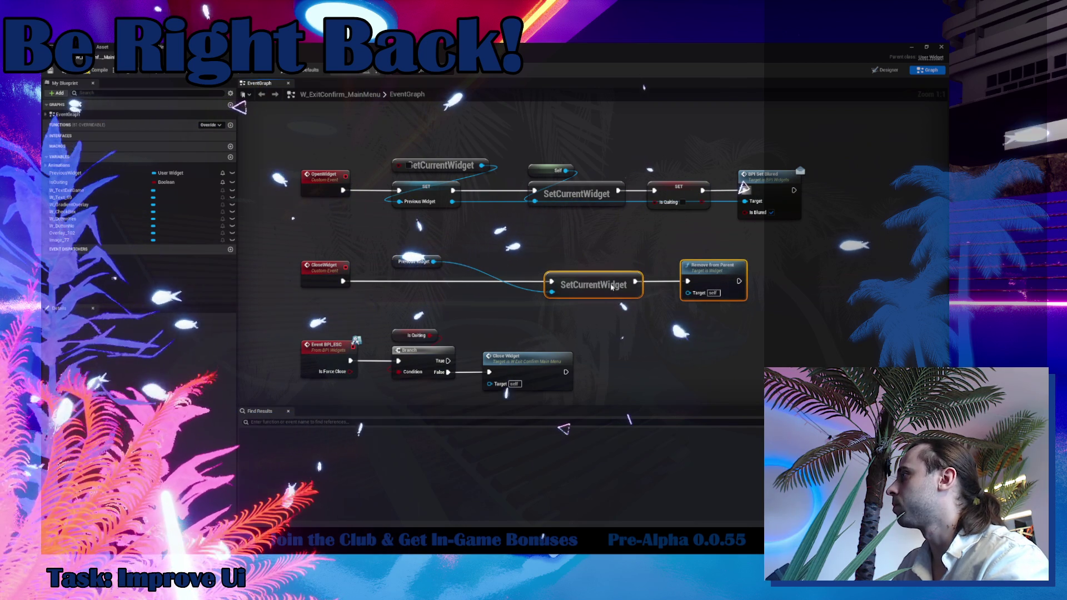
pyautogui.click(757, 190)
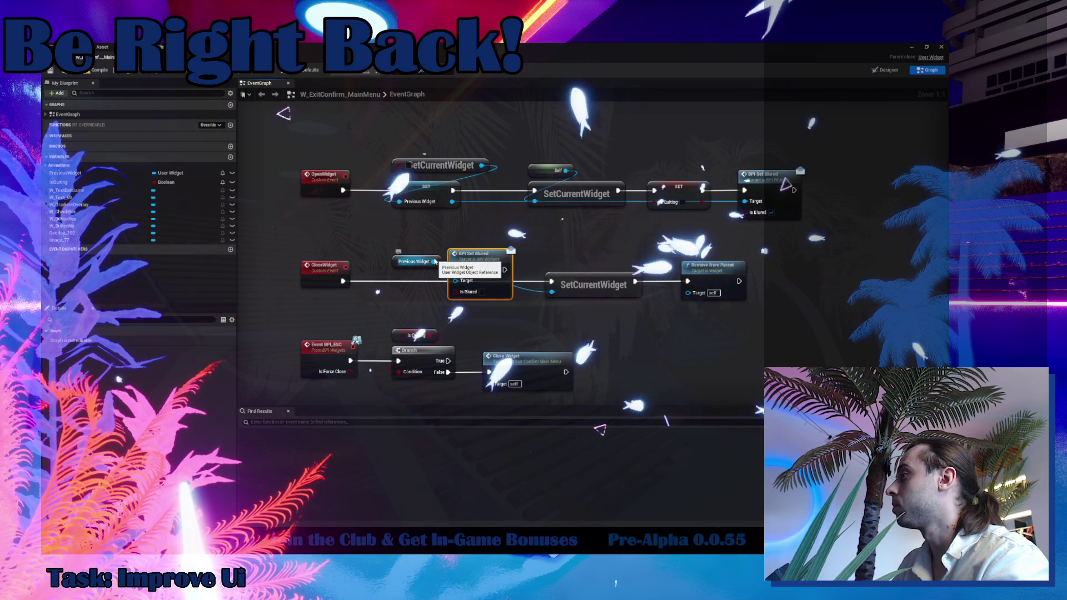
pyautogui.click(468, 291)
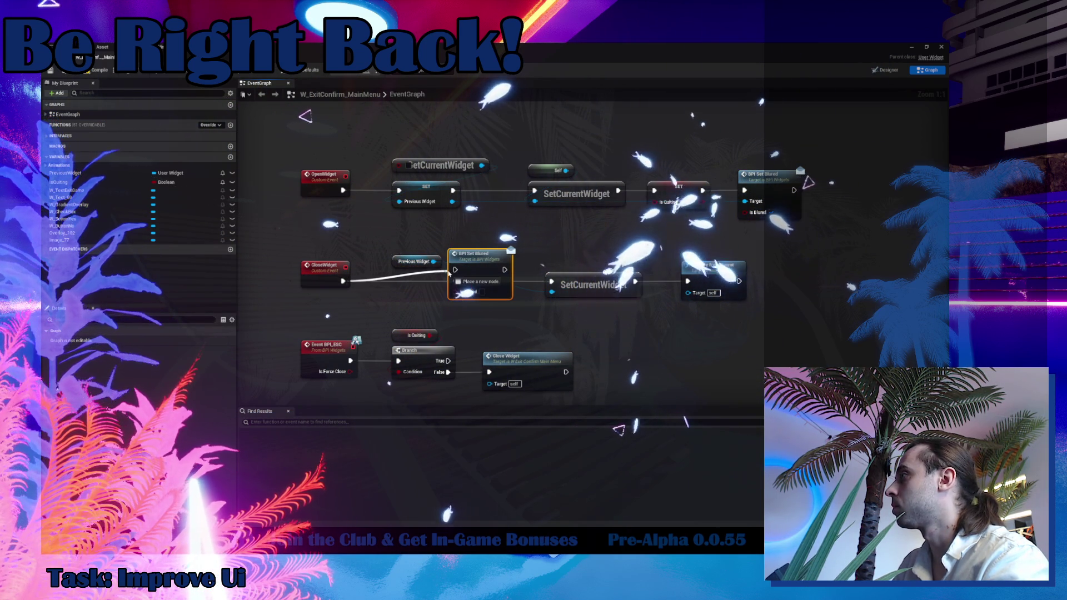
pyautogui.moveTo(460, 273); pyautogui.dragTo(482, 279)
pyautogui.moveTo(414, 262)
pyautogui.mouseDown()
pyautogui.moveTo(483, 250)
pyautogui.moveTo(420, 271)
pyautogui.mouseUp()
pyautogui.keyDown('ctrl'); pyautogui.click(478, 270); pyautogui.keyUp('ctrl')
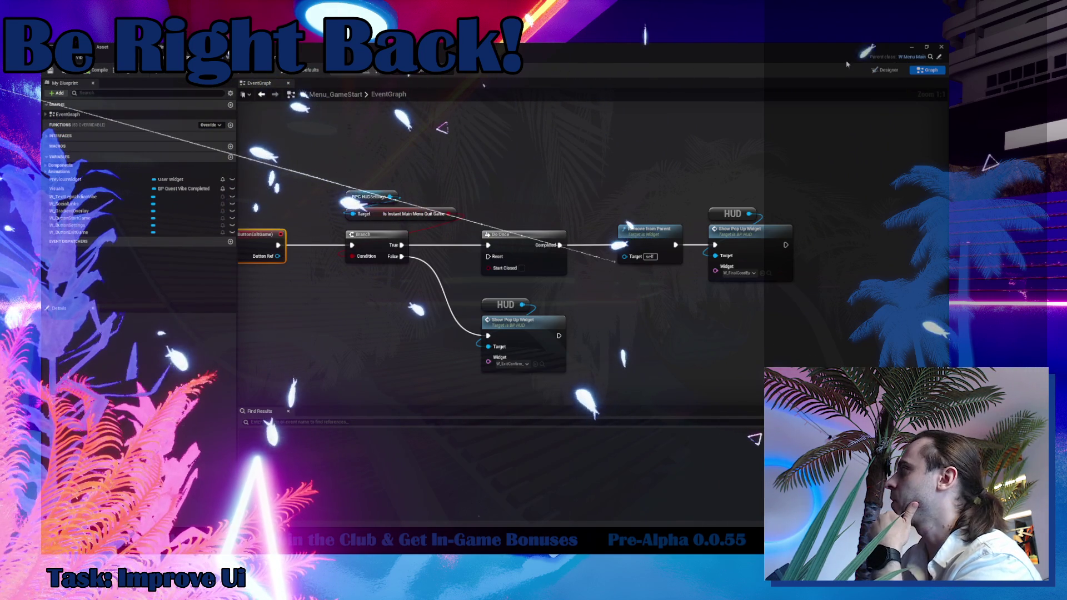
# In the Designer, rename the root canvas CanvasPanel_37 to CanvasPanel_Root.
pyautogui.click(886, 71)
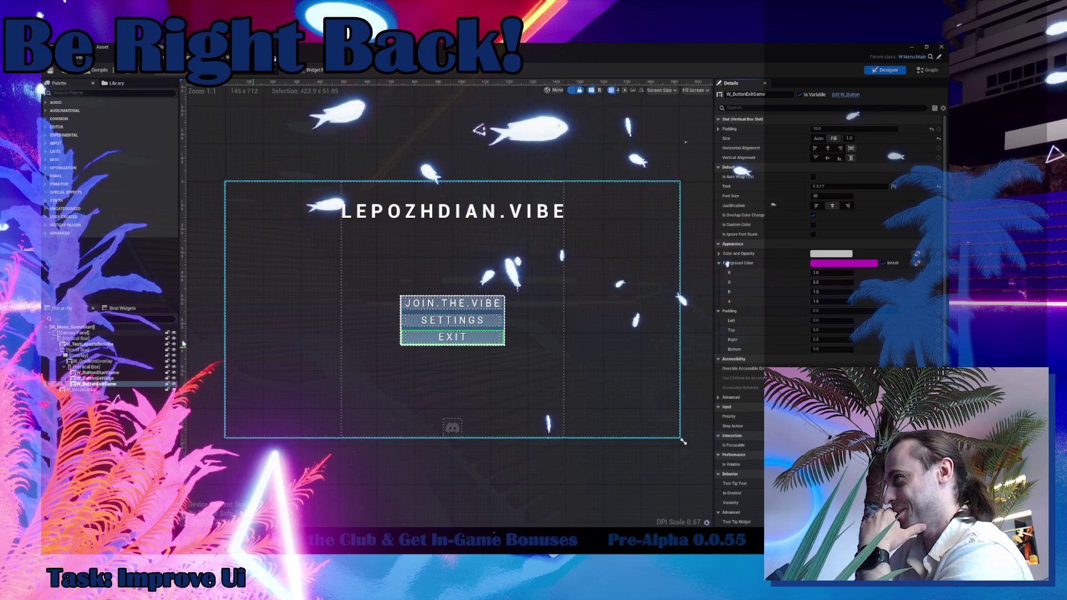
pyautogui.click(387, 403)
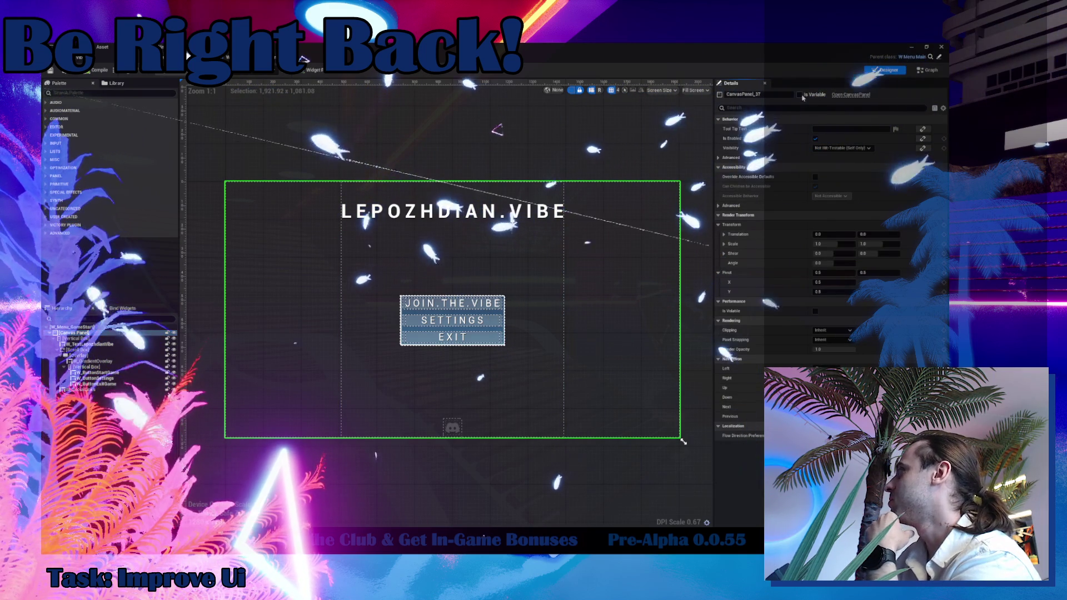
pyautogui.click(791, 96)
pyautogui.write('Root')
pyautogui.press('Return')
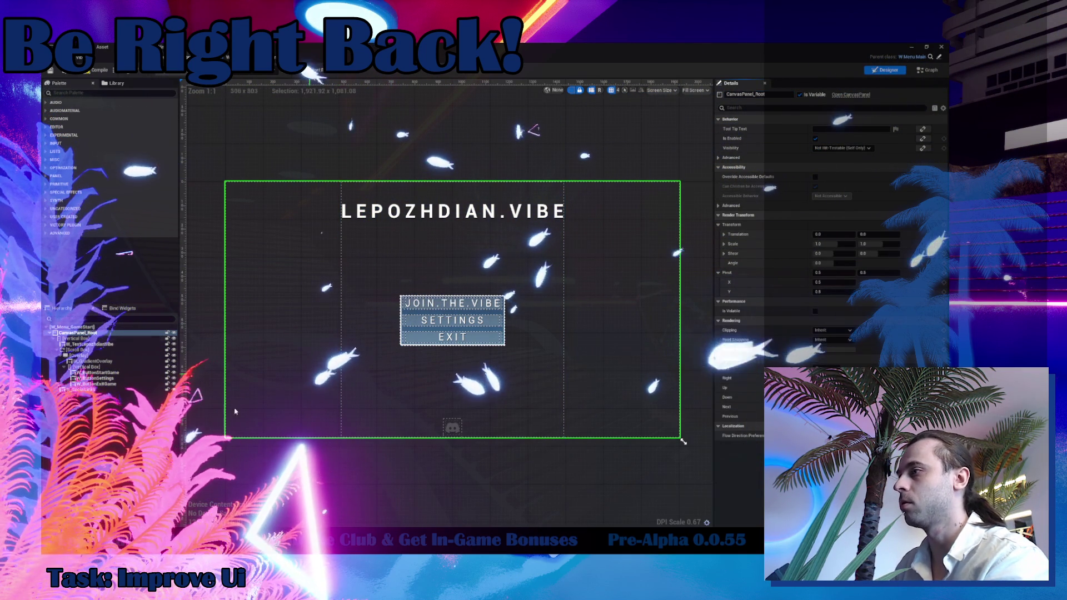
# Create a widget animation named Blur with a Render Opacity track for CanvasPanel_Root.
pyautogui.click(97, 507)
pyautogui.click(70, 368)
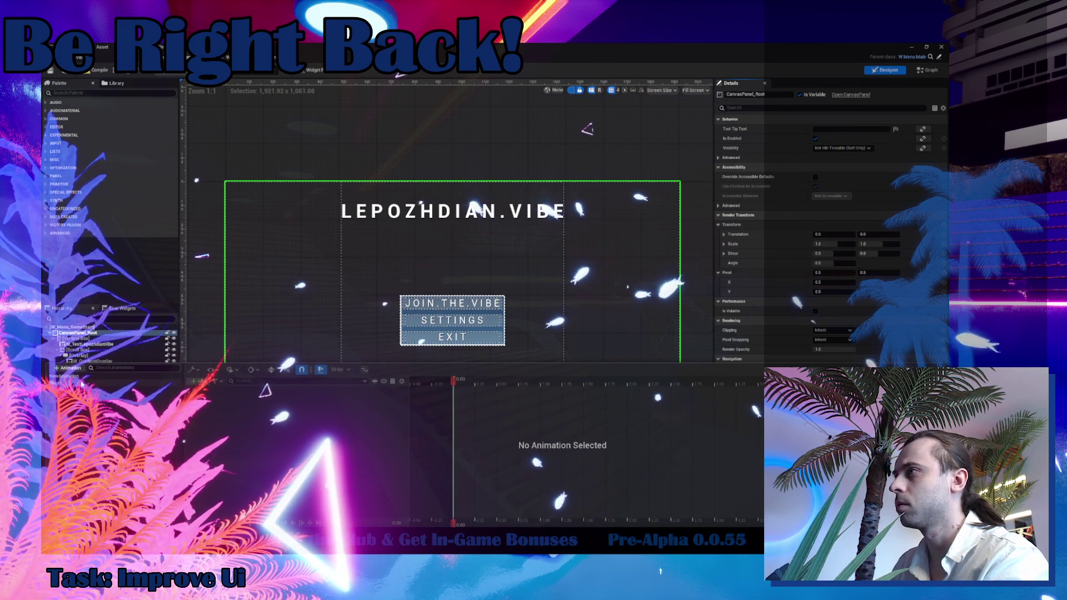
pyautogui.press('Return')
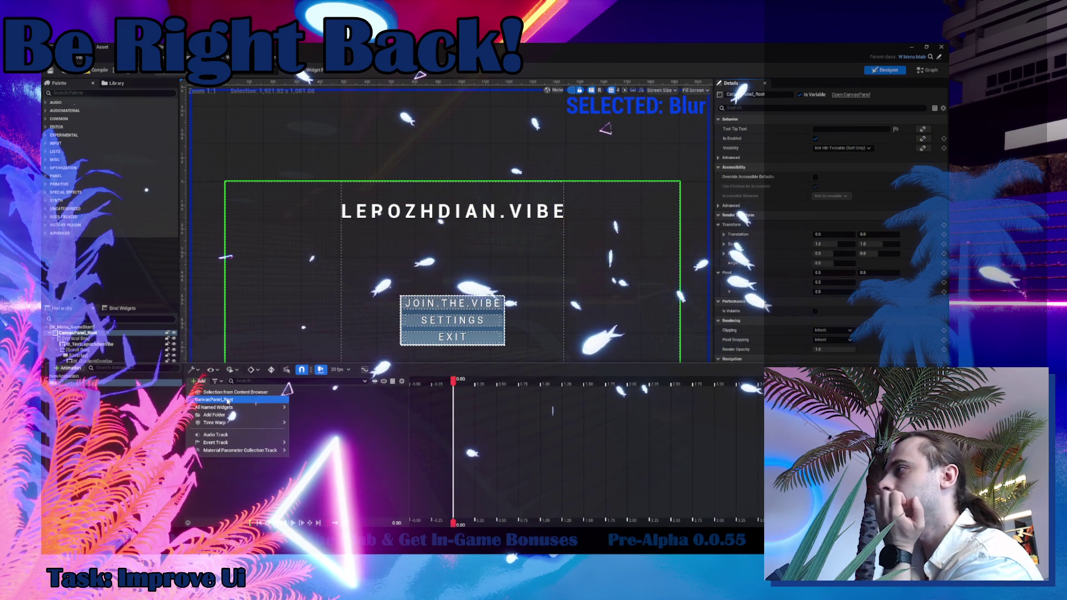
pyautogui.click(214, 400)
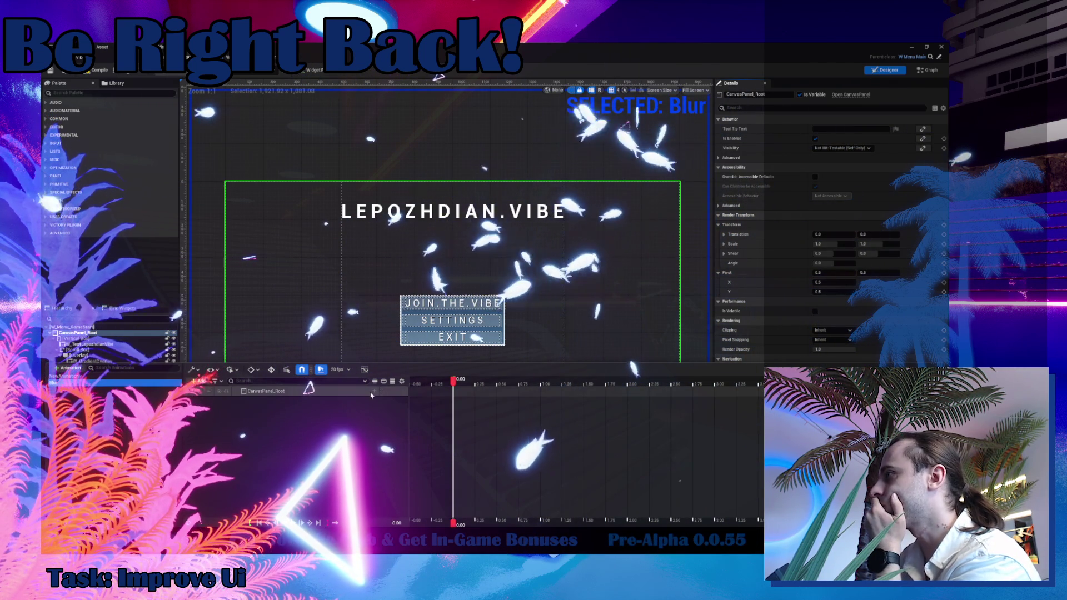
pyautogui.click(375, 391)
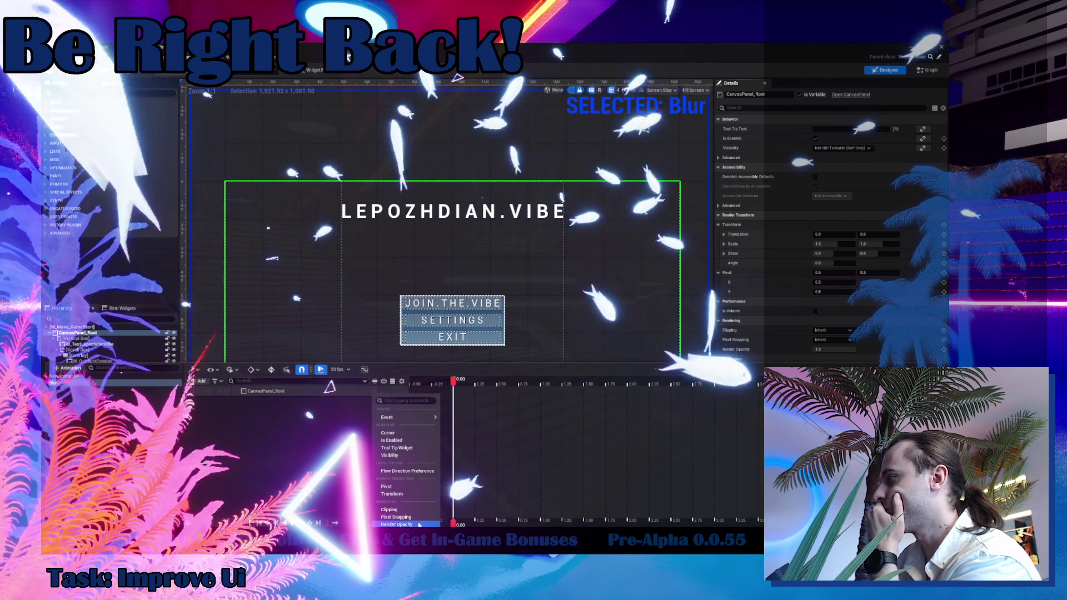
pyautogui.click(396, 524)
pyautogui.click(461, 384)
# Key Render Opacity 0.3 at 0.15 seconds, then close the timeline and return to the Graph.
pyautogui.moveTo(461, 384); pyautogui.dragTo(466, 385)
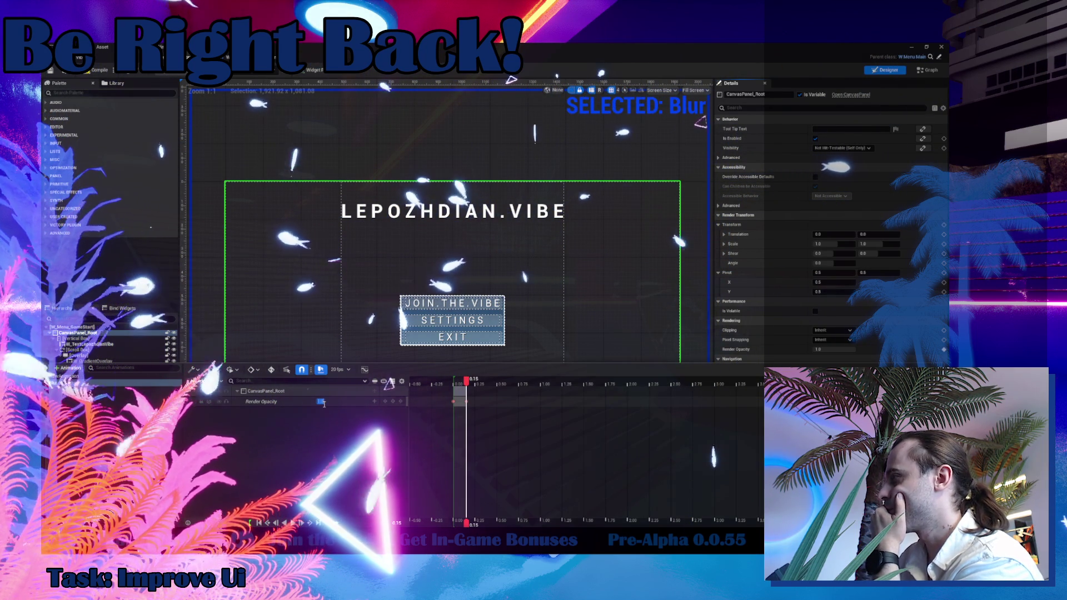
pyautogui.write('0.3')
pyautogui.press('Return')
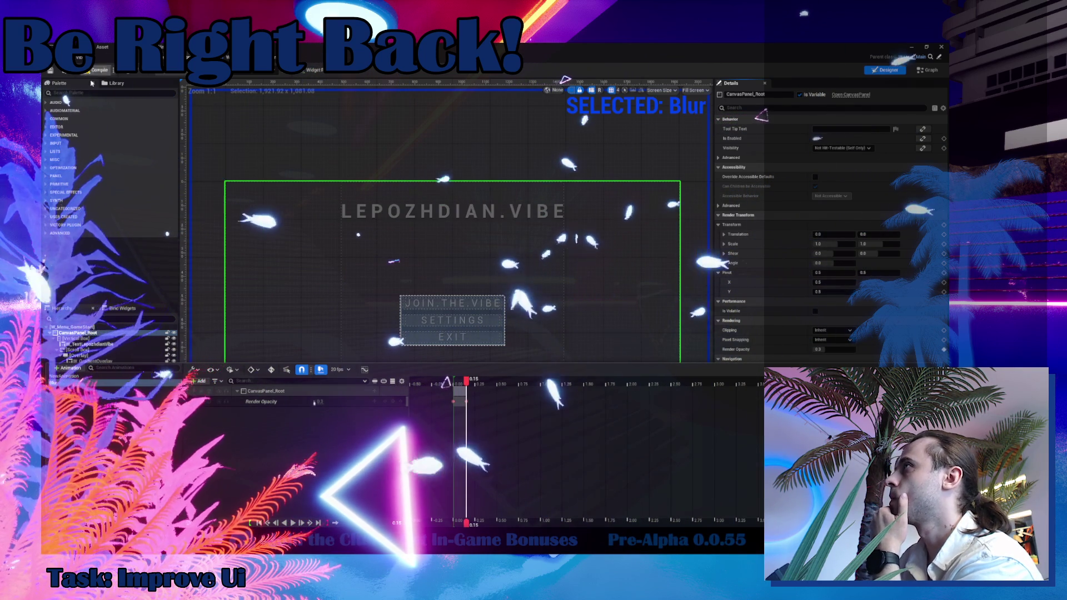
pyautogui.hotkey('ctrl', 'space')
pyautogui.click(49, 335)
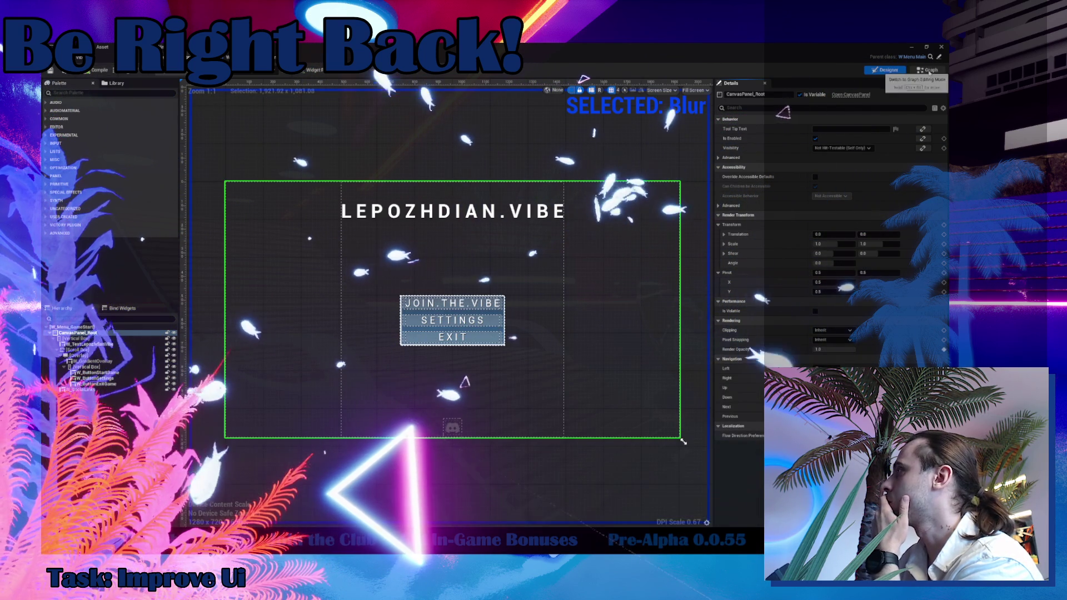
pyautogui.click(53, 333)
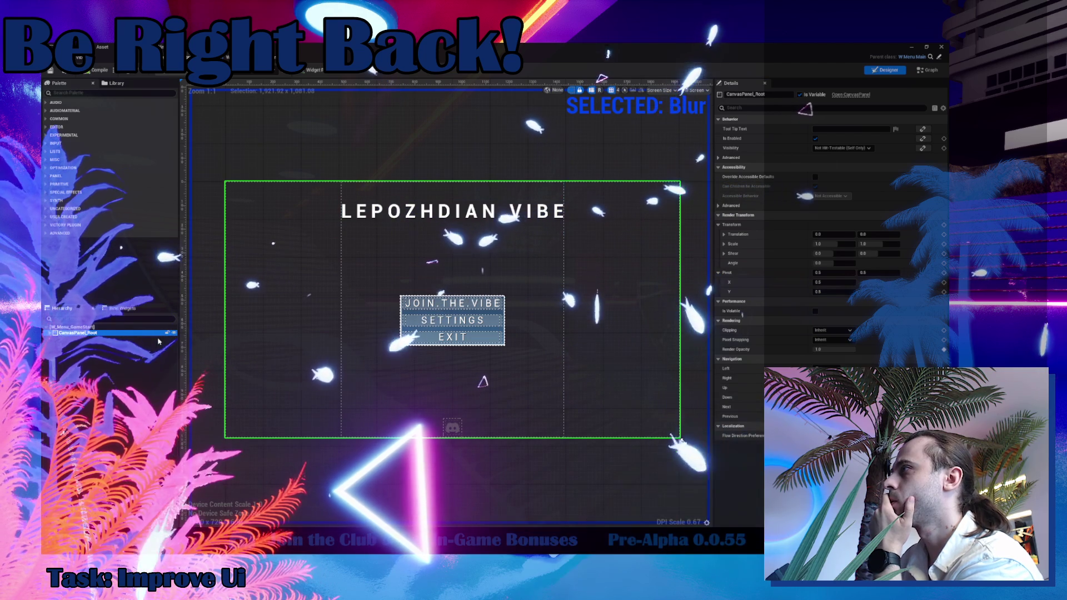
pyautogui.click(926, 69)
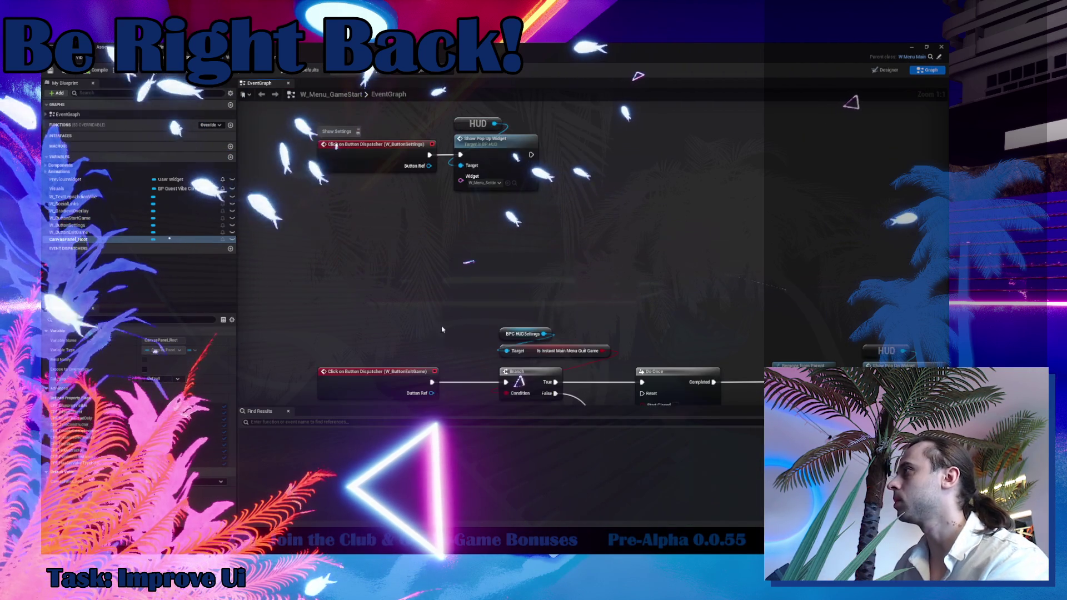
# Add the BPI_SetBlured interface event to W_Menu_GameStart's event graph.
pyautogui.rightClick(414, 278)
pyautogui.click(253, 72)
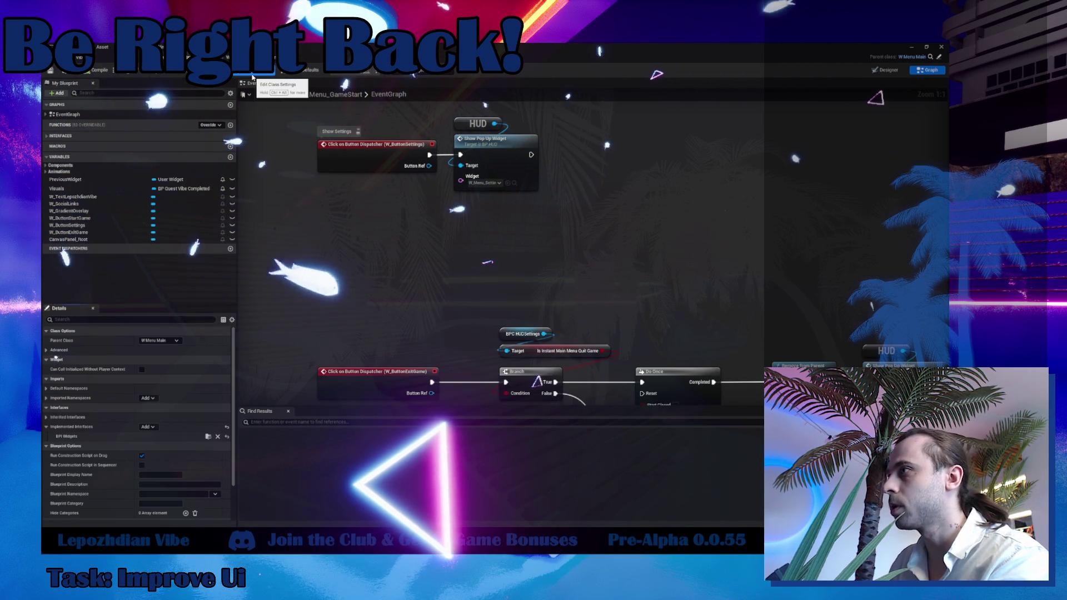
pyautogui.rightClick(339, 254)
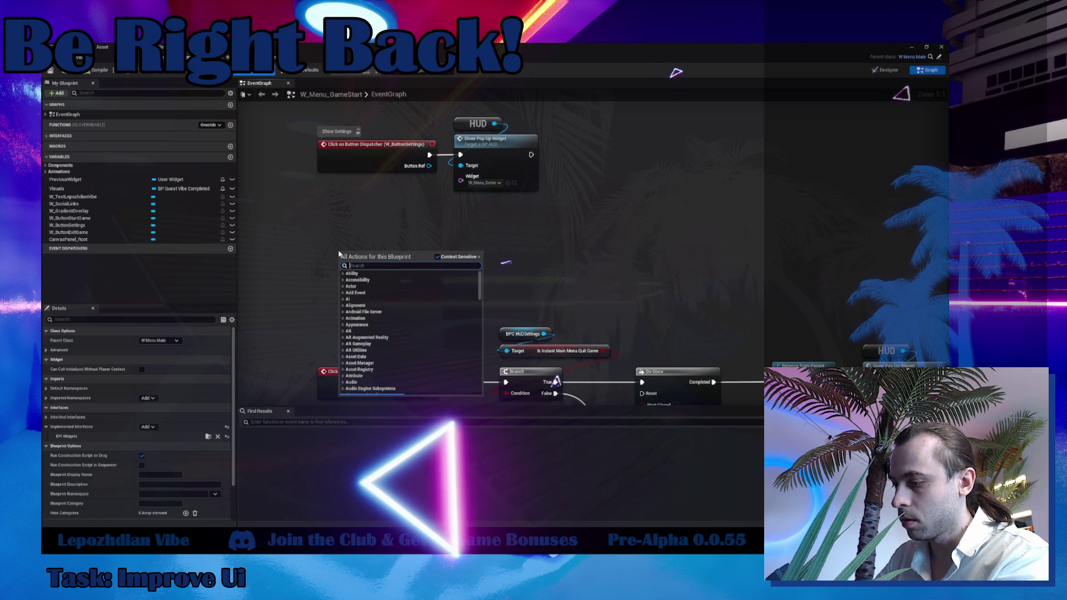
pyautogui.write('event blur')
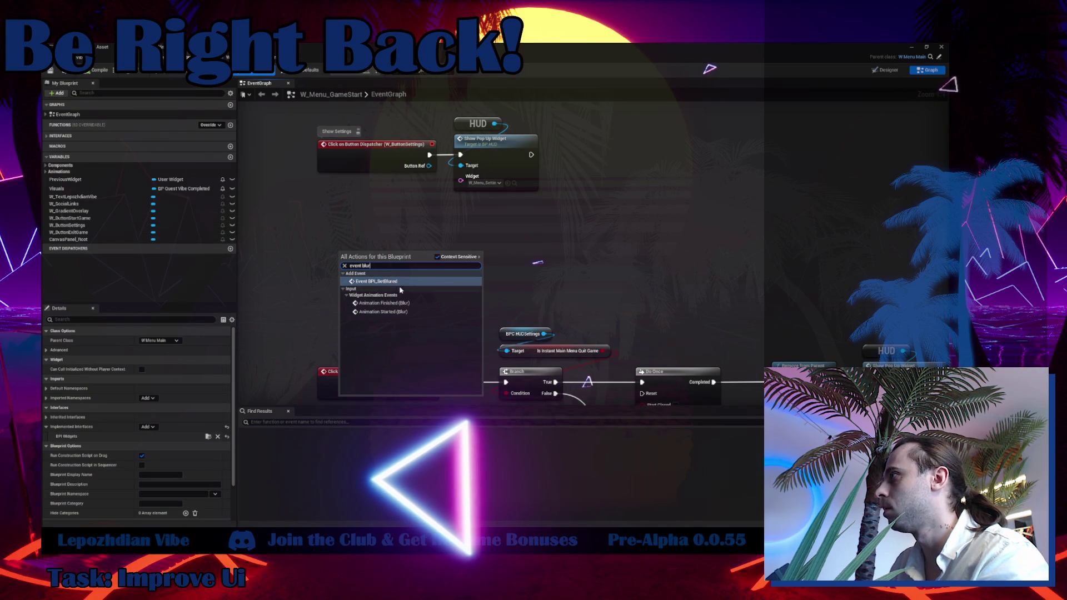
pyautogui.click(400, 281)
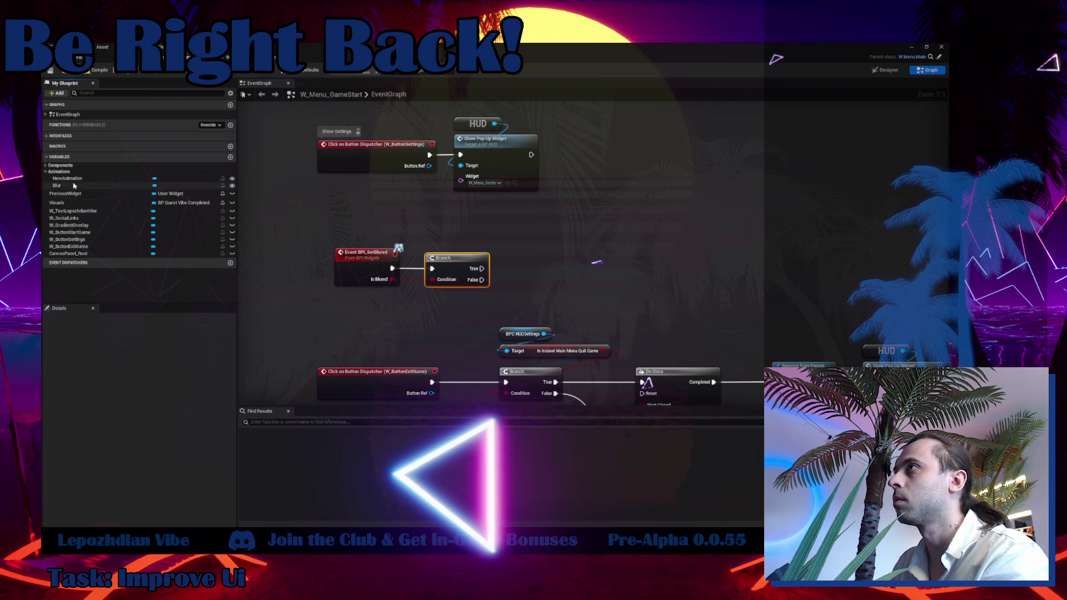
# Add a Blur getter feeding Play Animation Forward and a Reverse Animation node placed below it.
pyautogui.moveTo(442, 227); pyautogui.dragTo(536, 220)
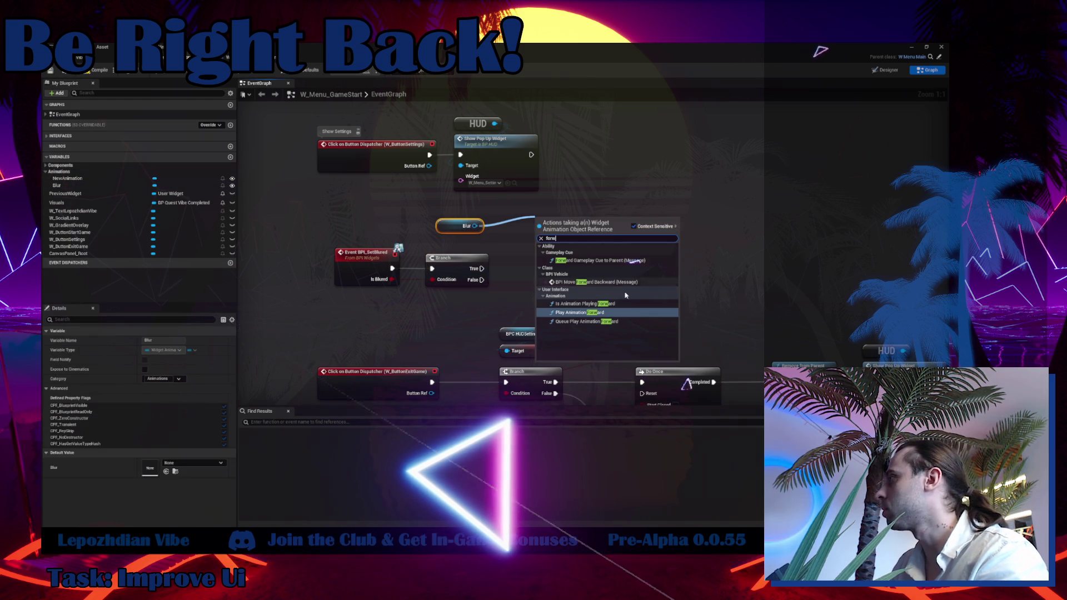
pyautogui.click(612, 316)
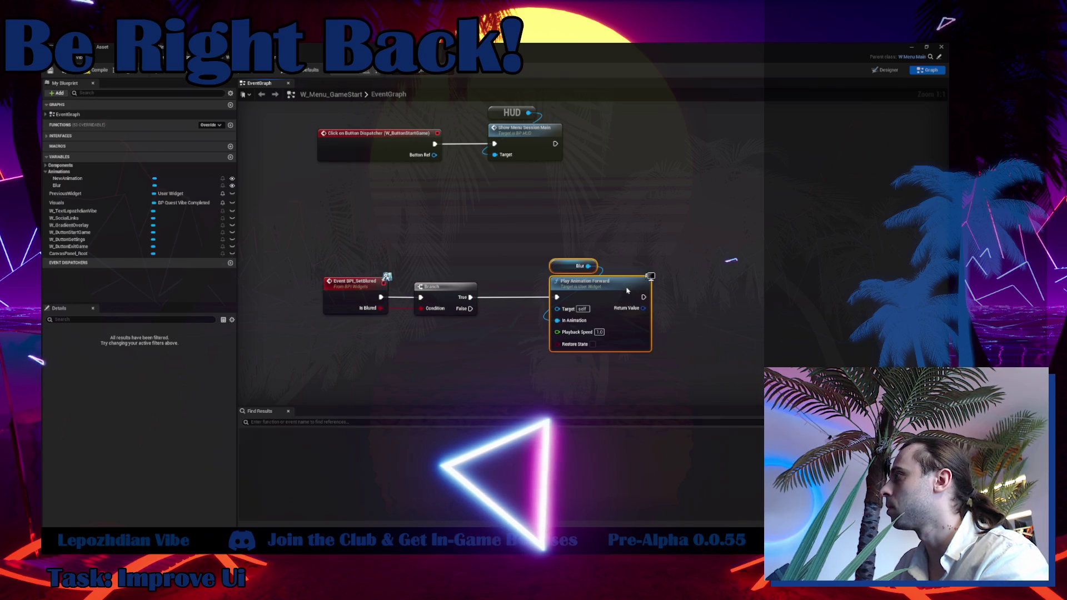
pyautogui.moveTo(588, 266); pyautogui.dragTo(621, 254)
pyautogui.write('reve')
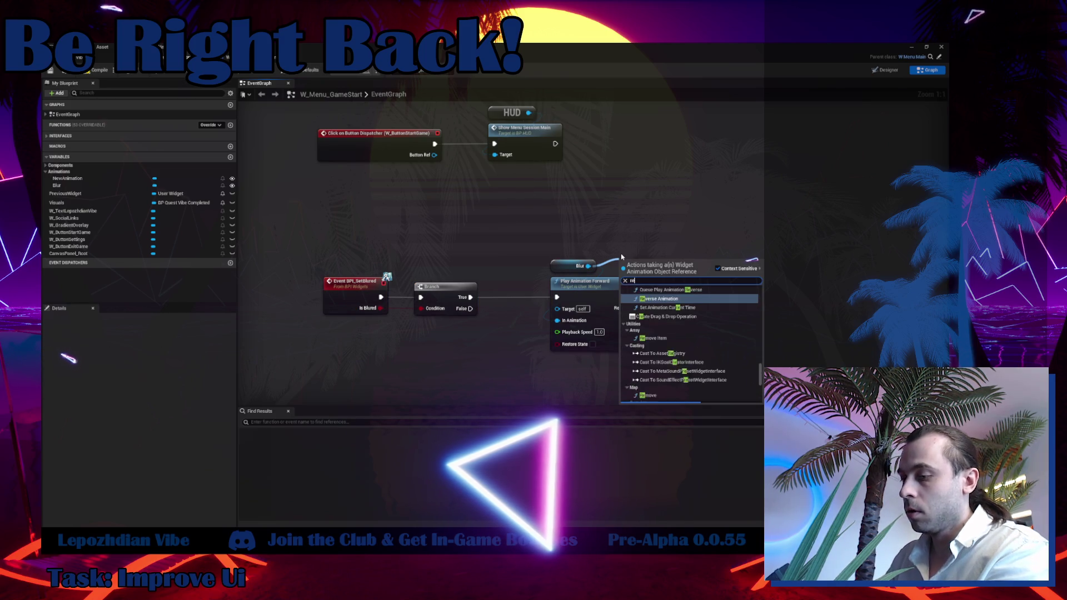
pyautogui.click(711, 366)
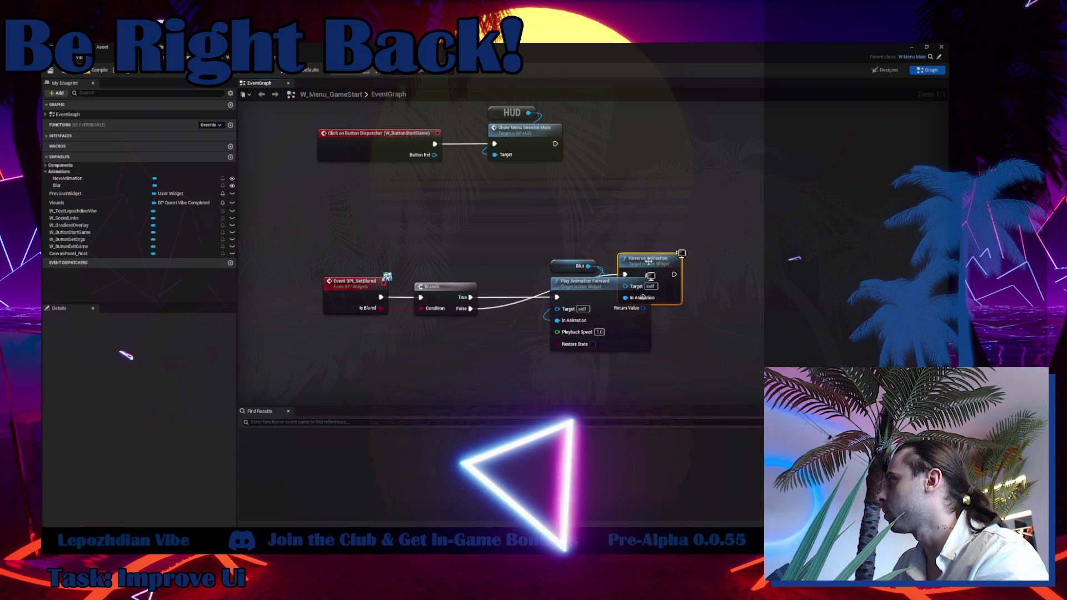
pyautogui.moveTo(649, 261); pyautogui.dragTo(581, 328)
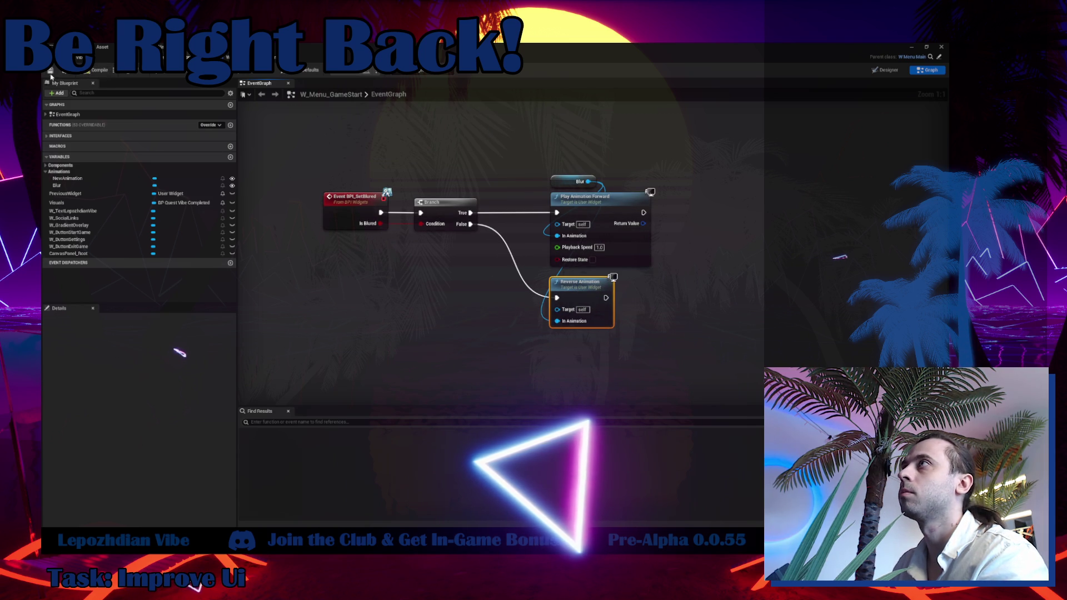
pyautogui.click(96, 58)
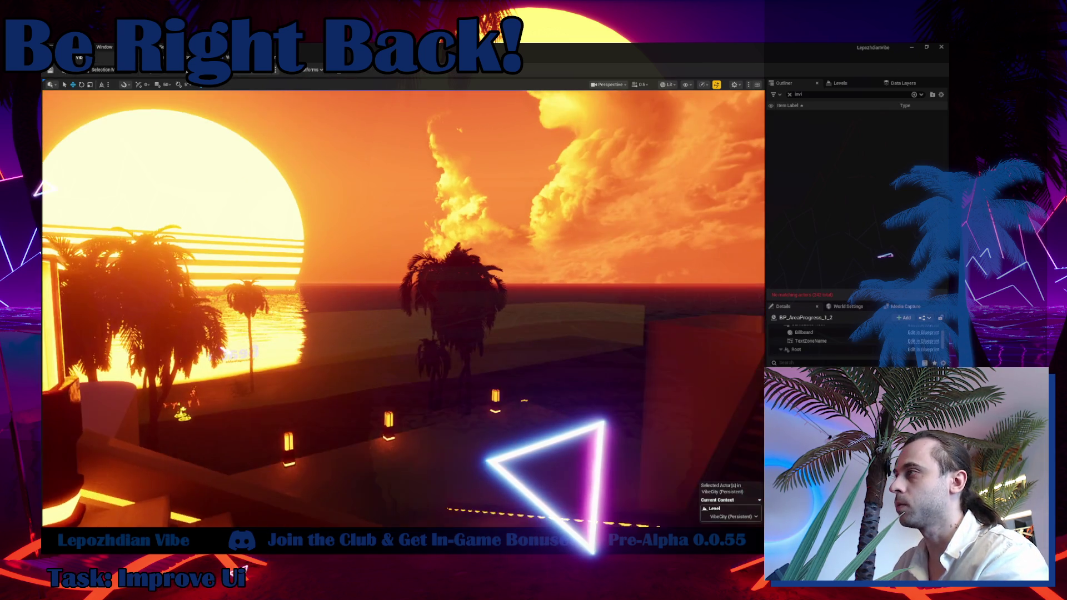
# Open the Menu_LepozhdianVibe level from Maps > Menu, choosing Save Selected for pending changes.
pyautogui.hotkey('ctrl', 'space')
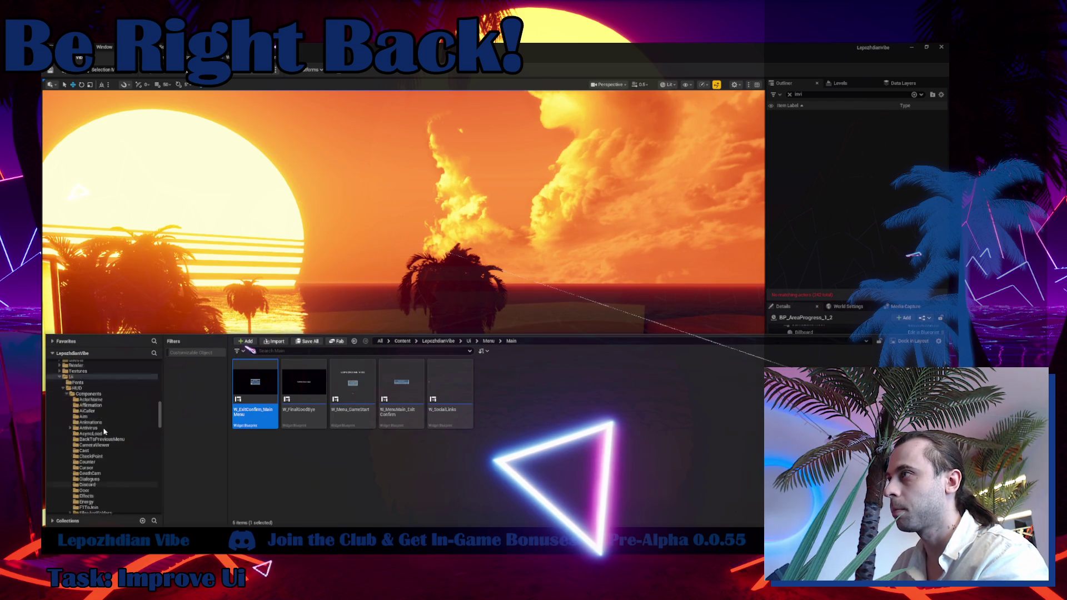
pyautogui.doubleClick(59, 469)
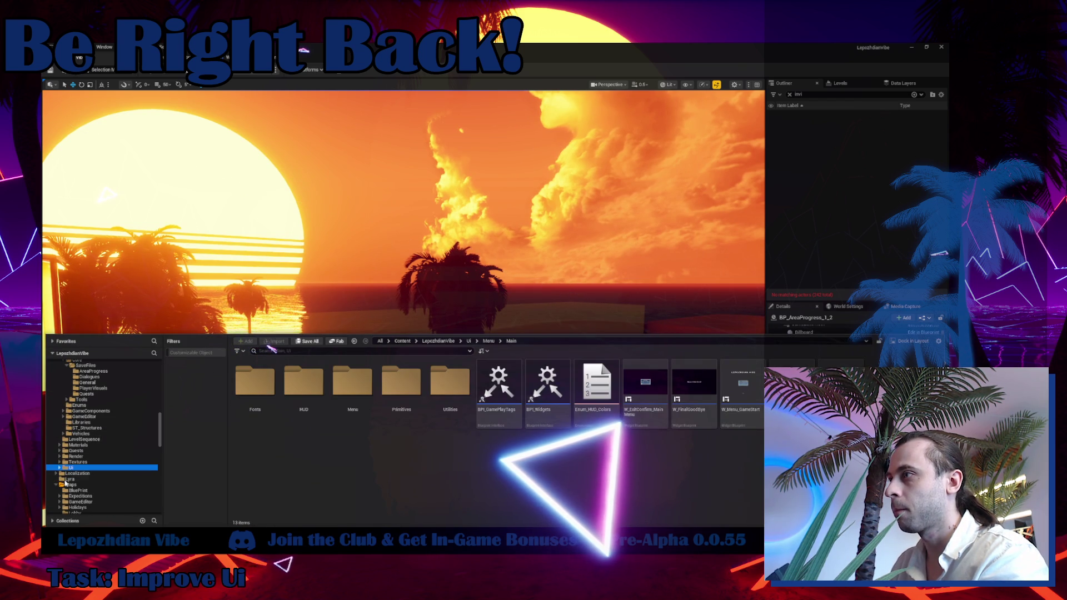
pyautogui.click(102, 484)
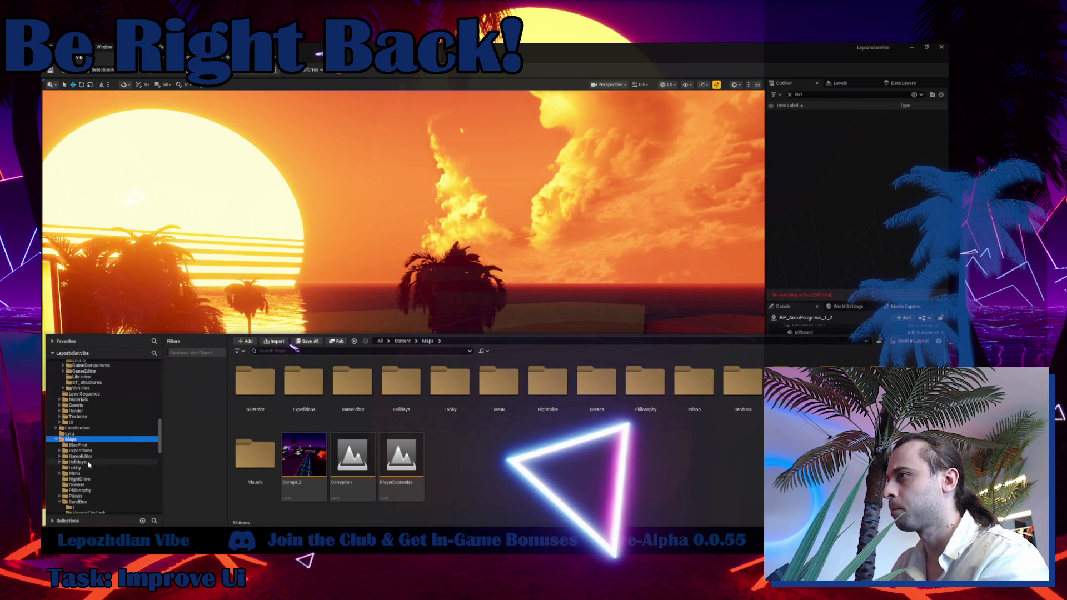
pyautogui.scroll(-2, 78, 485)
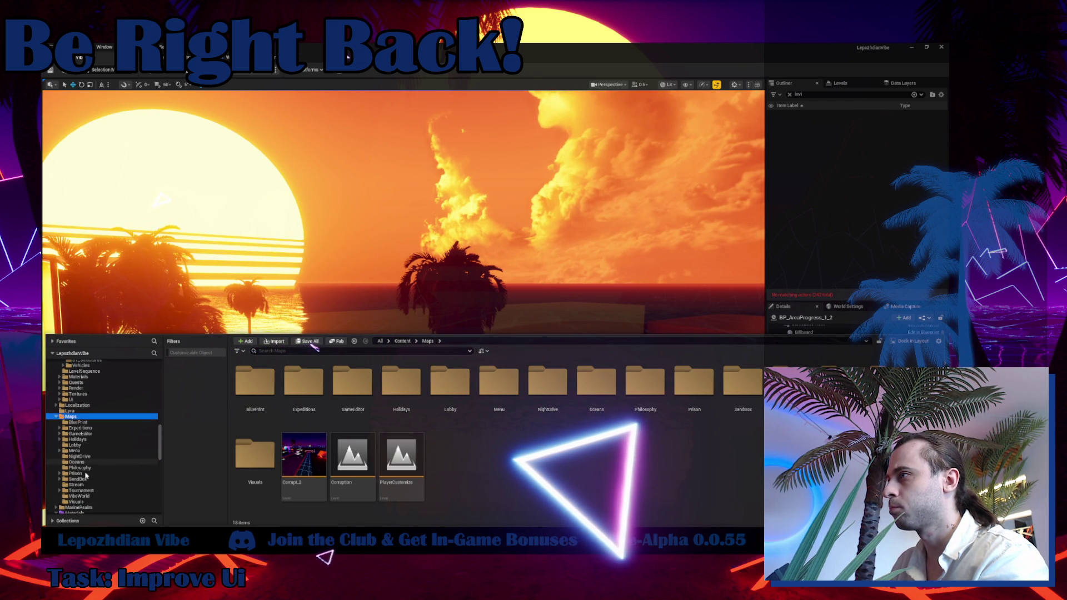
pyautogui.click(74, 450)
pyautogui.doubleClick(401, 397)
pyautogui.click(505, 375)
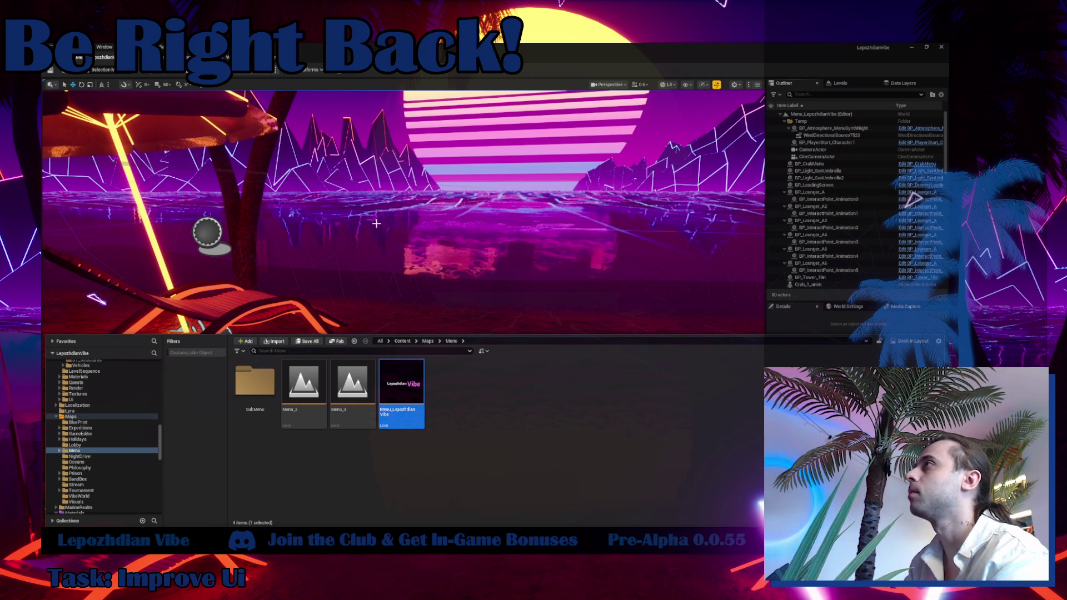
pyautogui.hotkey('ctrl', 'Tab')
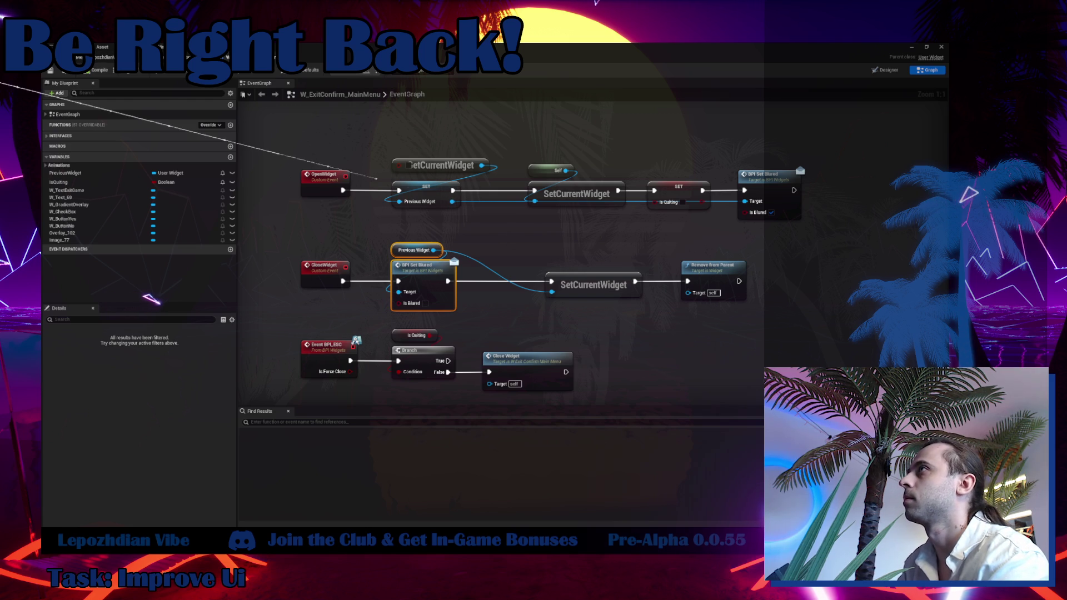
# Play-test the menu: open the Exit Game? popup with EXIT, dismiss it with No, then stop.
pyautogui.hotkey('ctrl', 'Tab')
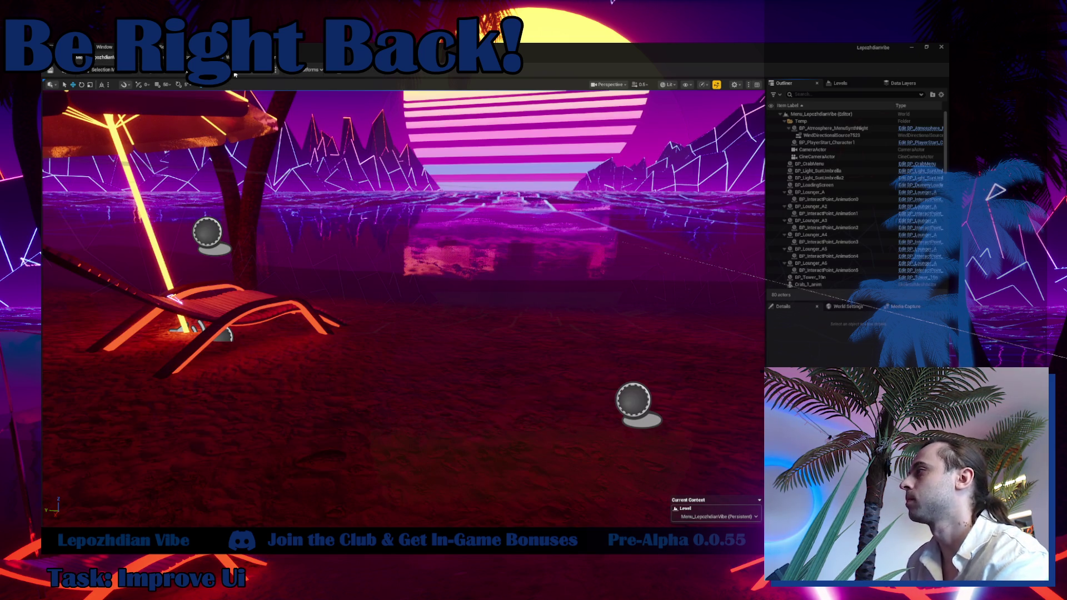
pyautogui.click(235, 75)
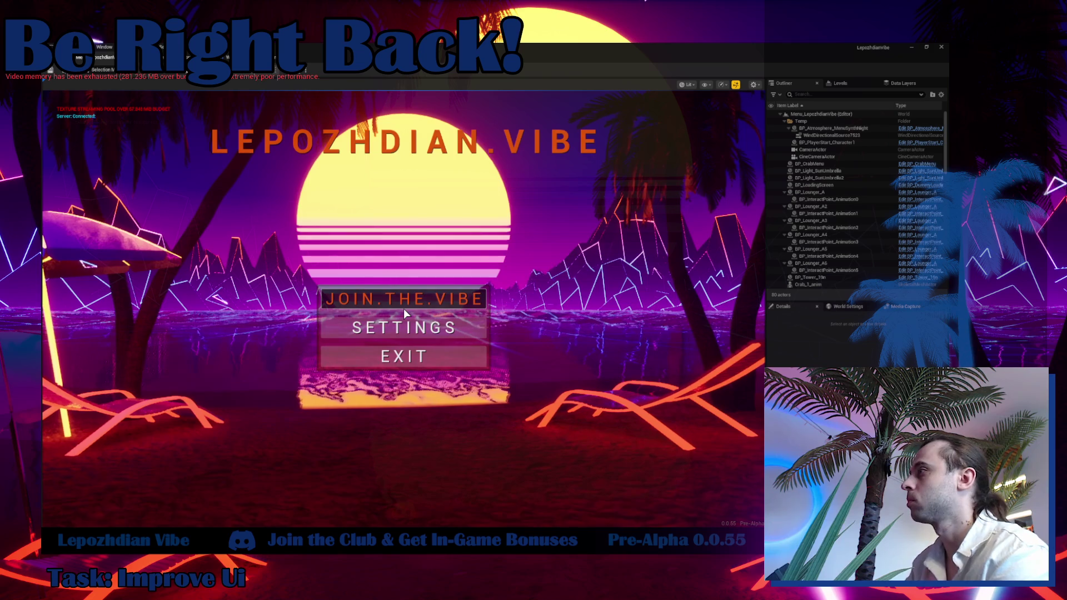
pyautogui.click(439, 360)
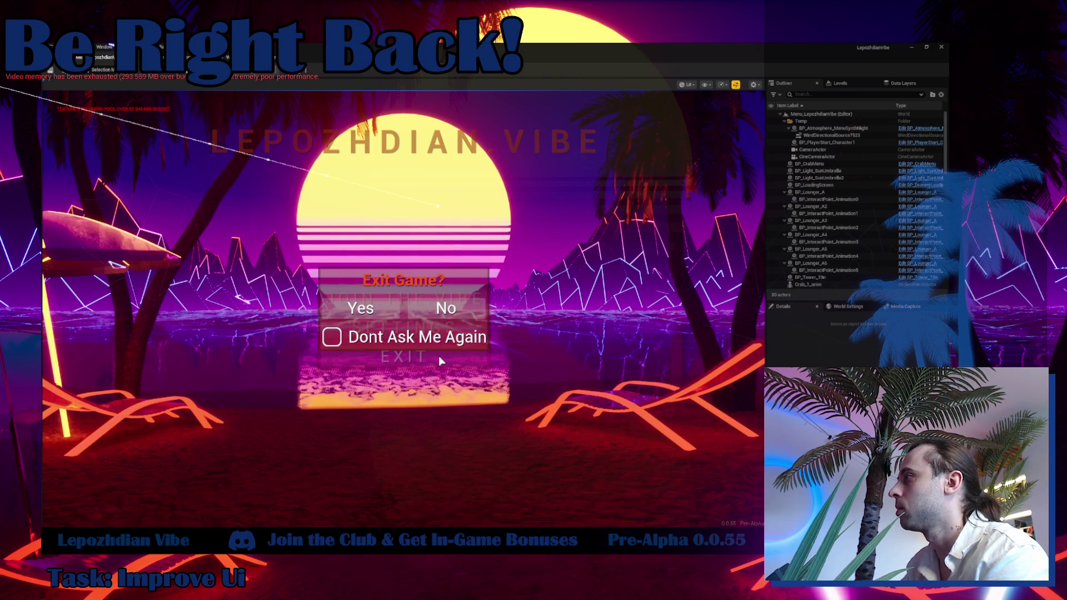
pyautogui.click(446, 309)
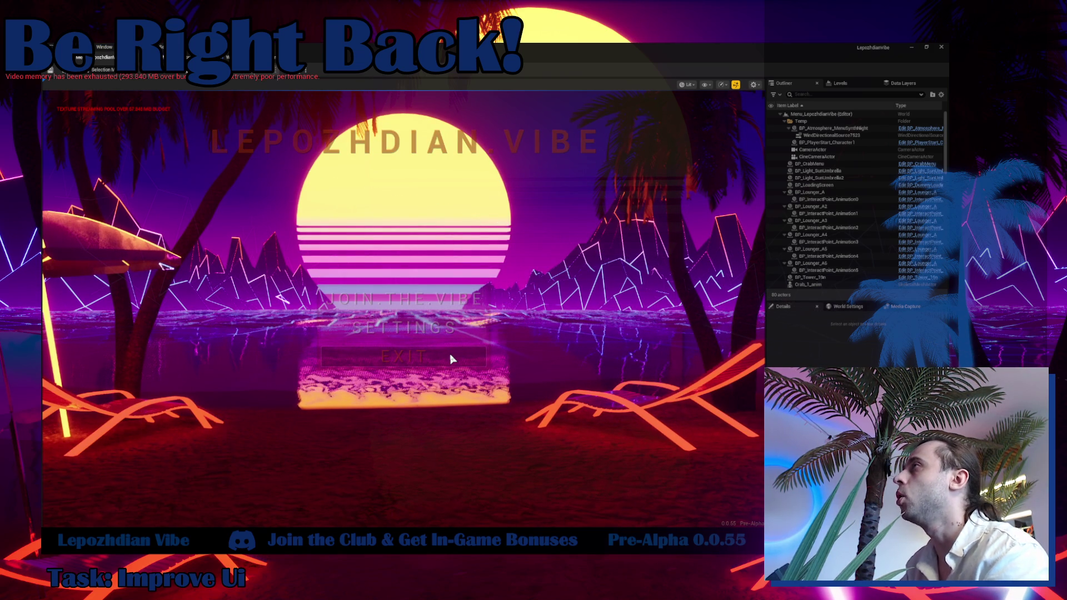
pyautogui.press('Escape')
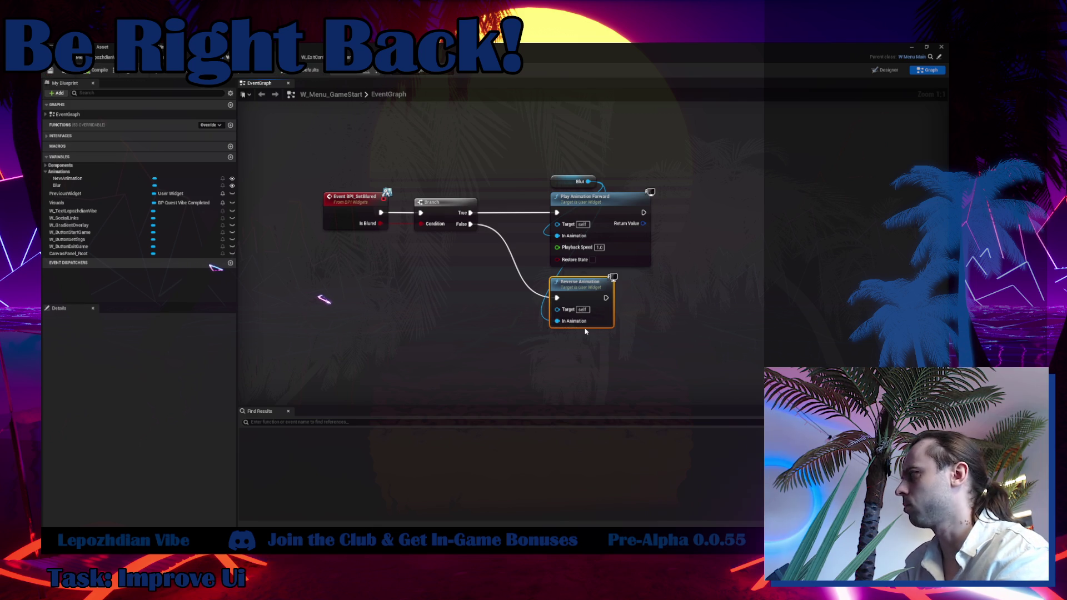
# Replace Reverse Animation with Play Animation Reverse on Blur, driven by the Branch's False output.
pyautogui.press('Delete')
pyautogui.moveTo(588, 181)
pyautogui.mouseDown()
pyautogui.moveTo(686, 190)
pyautogui.moveTo(652, 185)
pyautogui.mouseUp()
pyautogui.write('rever')
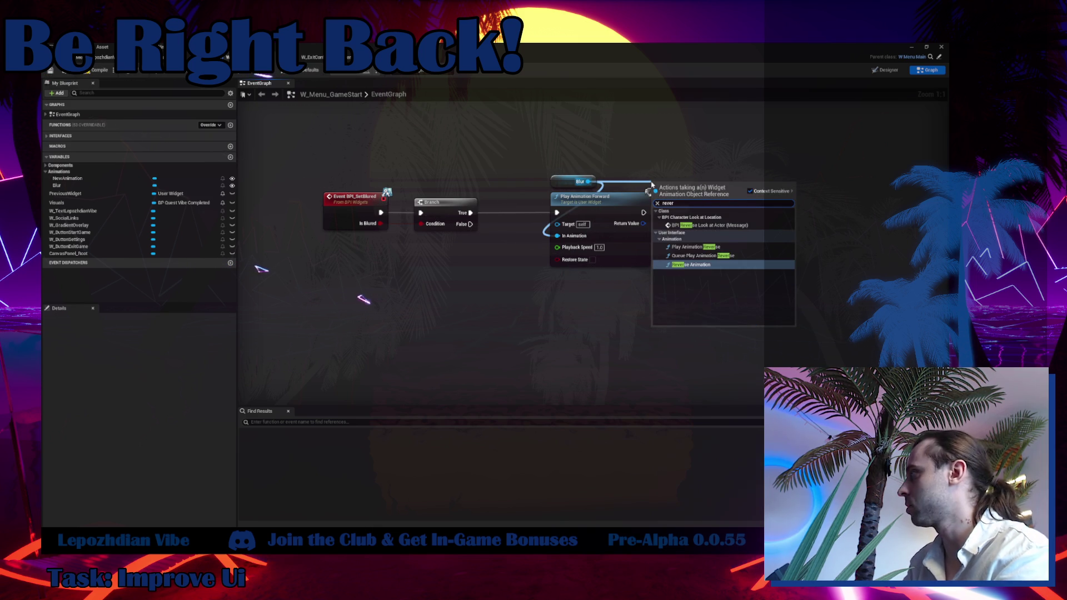
pyautogui.click(719, 248)
pyautogui.moveTo(471, 223)
pyautogui.mouseDown()
pyautogui.moveTo(652, 201)
pyautogui.moveTo(627, 302)
pyautogui.moveTo(606, 295)
pyautogui.mouseUp()
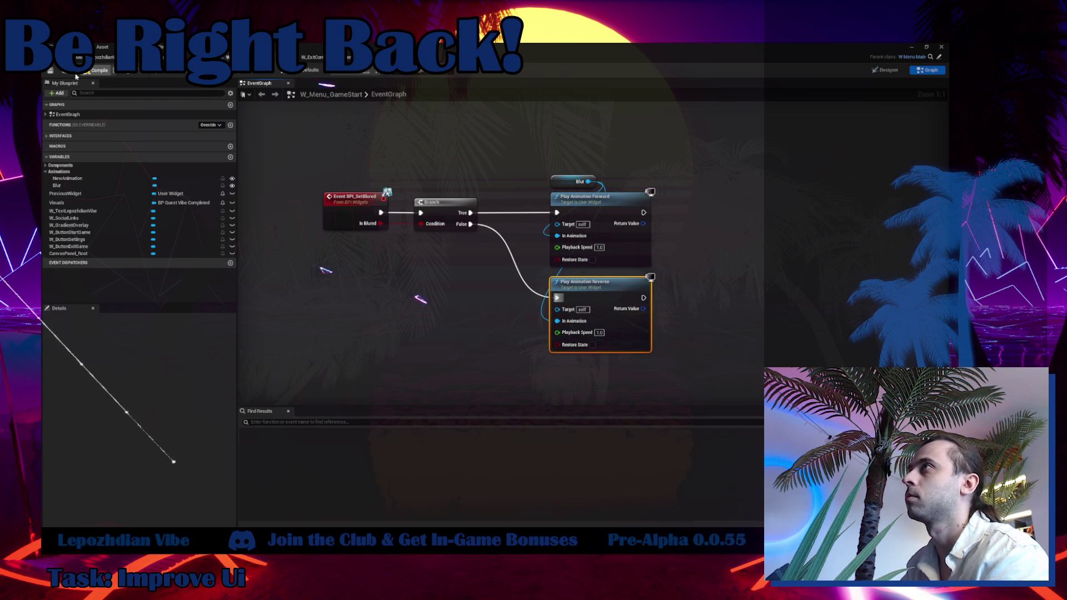
pyautogui.click(100, 56)
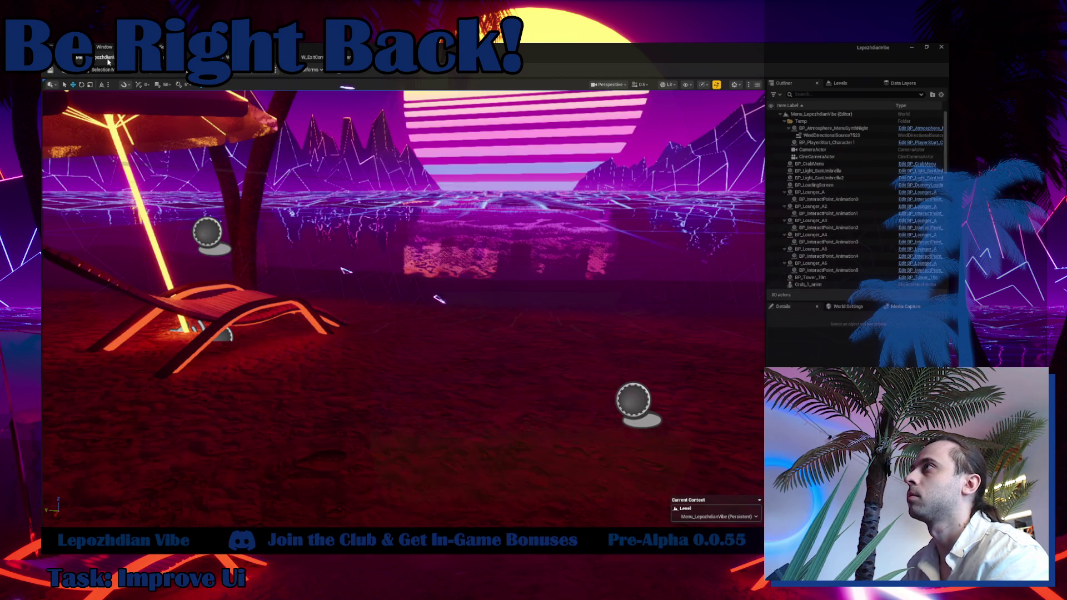
# In play mode, toggle the Exit Game? popup with EXIT and No several times, leaving it open.
pyautogui.click(238, 74)
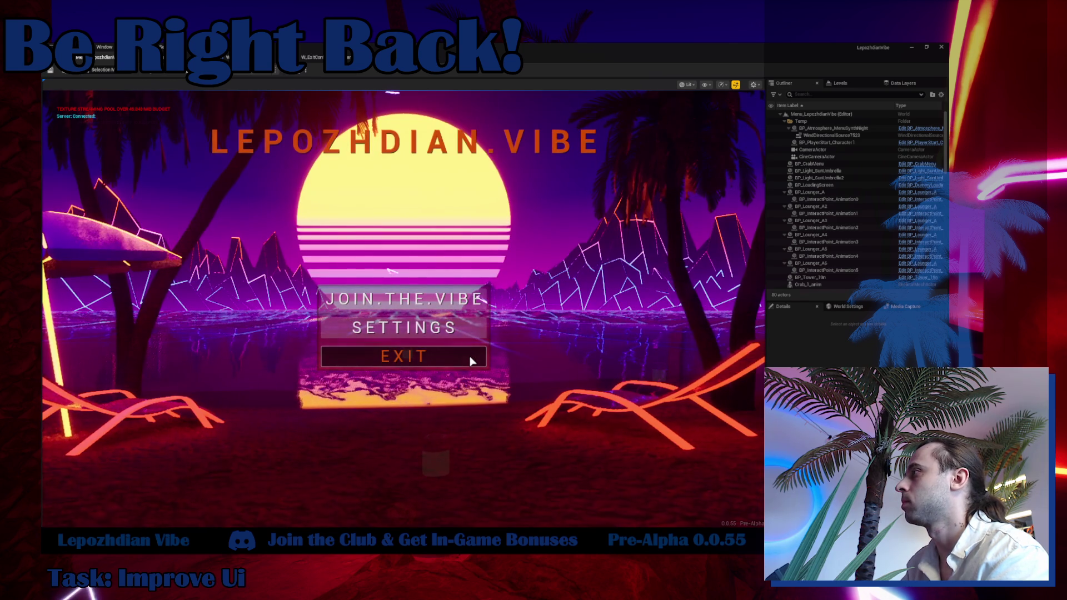
pyautogui.click(470, 361)
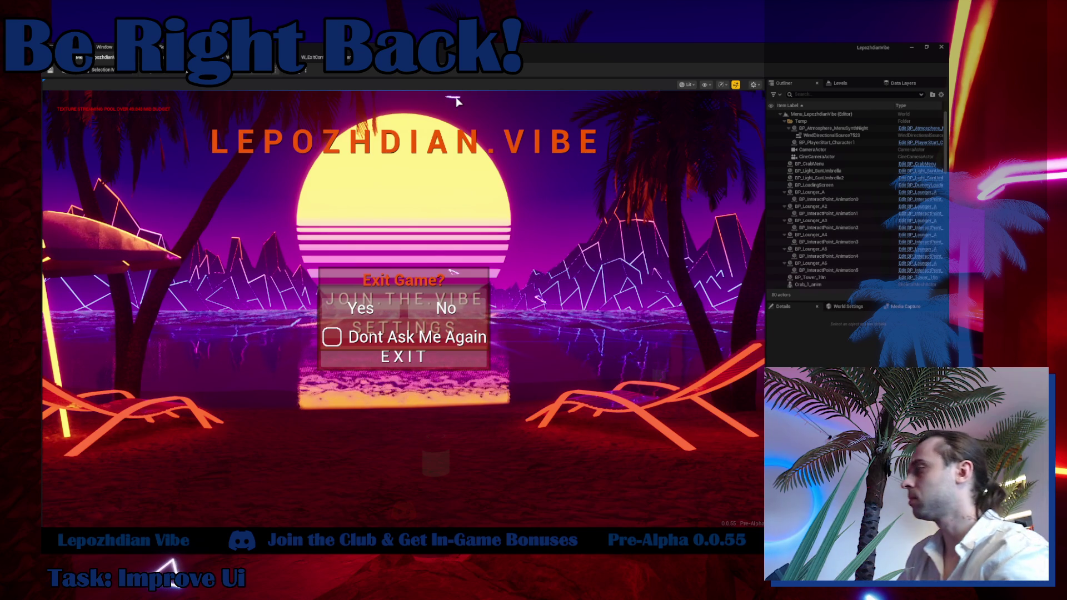
pyautogui.click(449, 312)
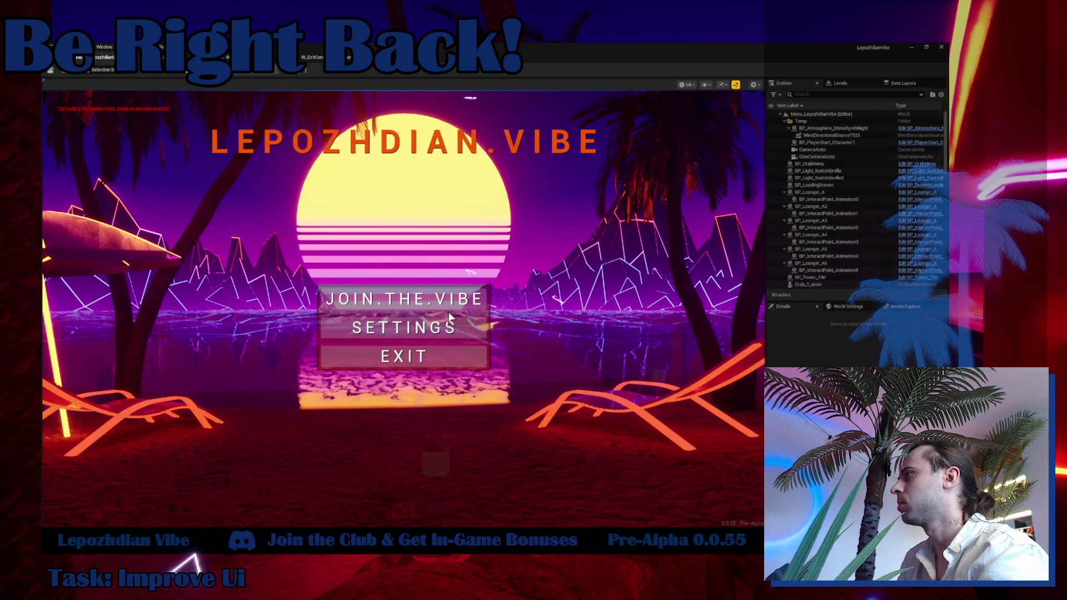
pyautogui.click(456, 354)
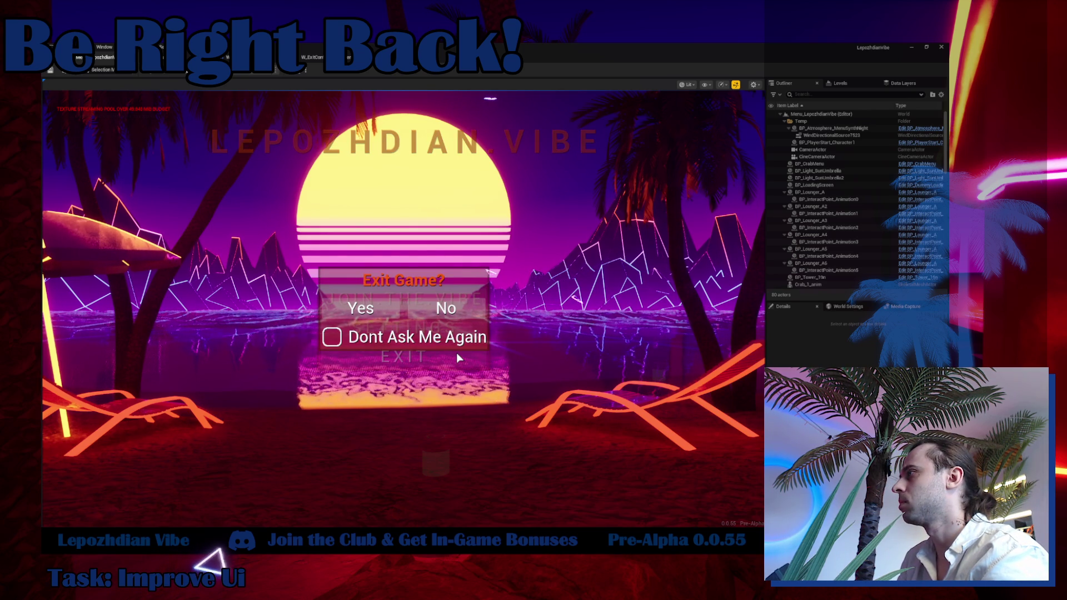
pyautogui.click(447, 309)
pyautogui.click(457, 355)
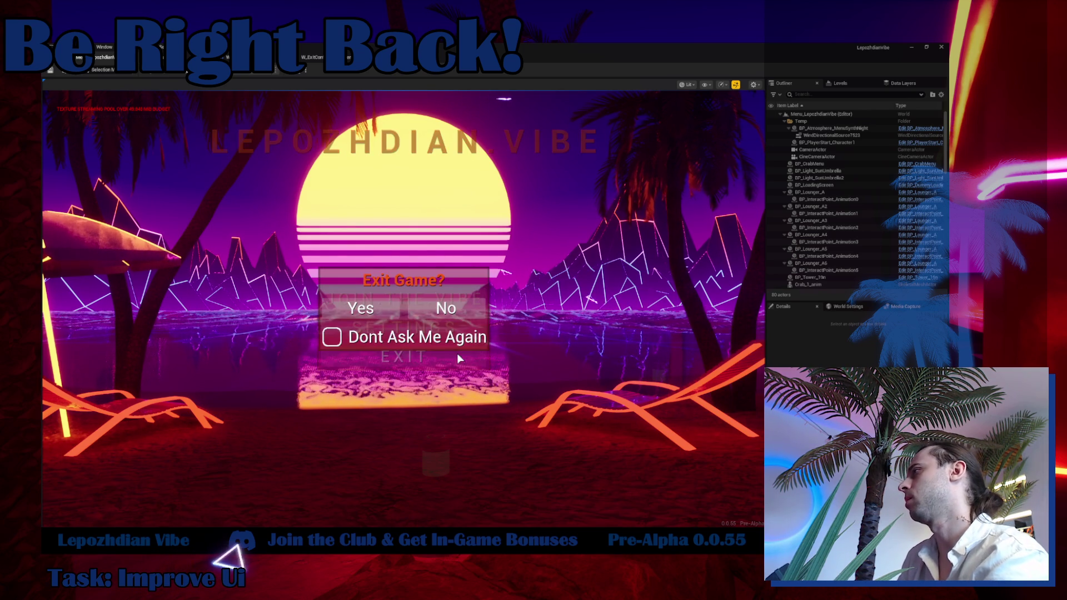
pyautogui.click(457, 356)
pyautogui.click(456, 360)
pyautogui.click(453, 358)
pyautogui.click(452, 356)
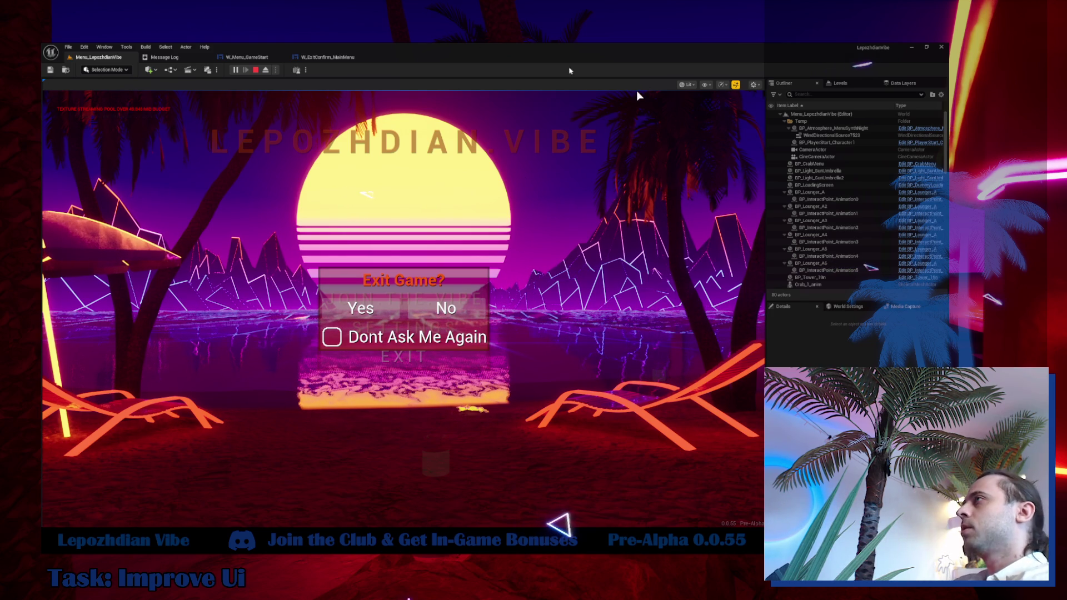
pyautogui.press('Escape')
# Set the exit popup Overlay's Alignment Y to -0.5 in W_ExitConfirm_MainMenu and compile.
pyautogui.click(322, 56)
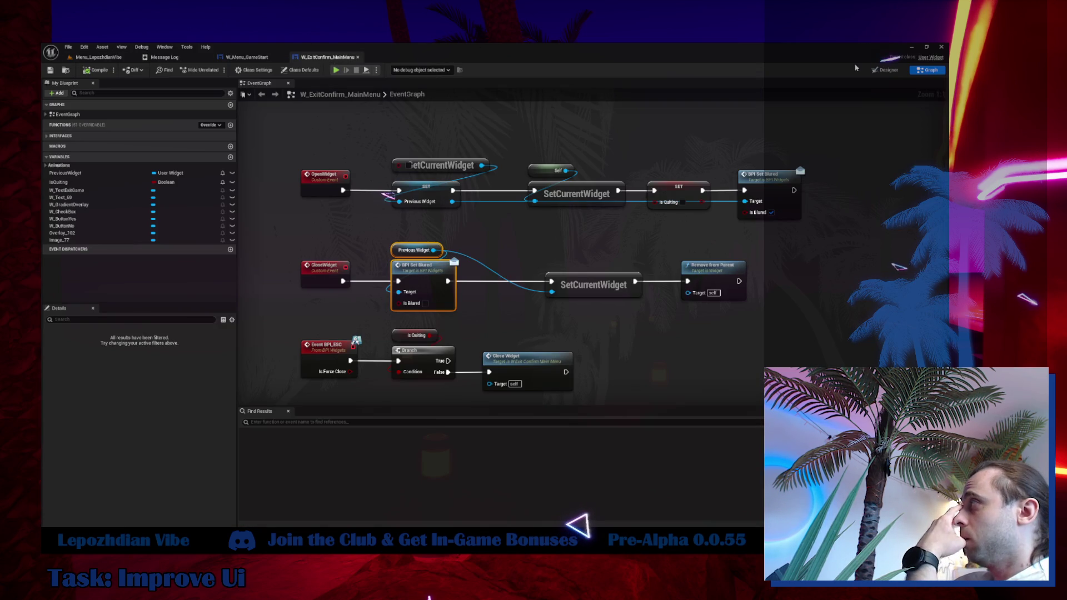
pyautogui.click(871, 73)
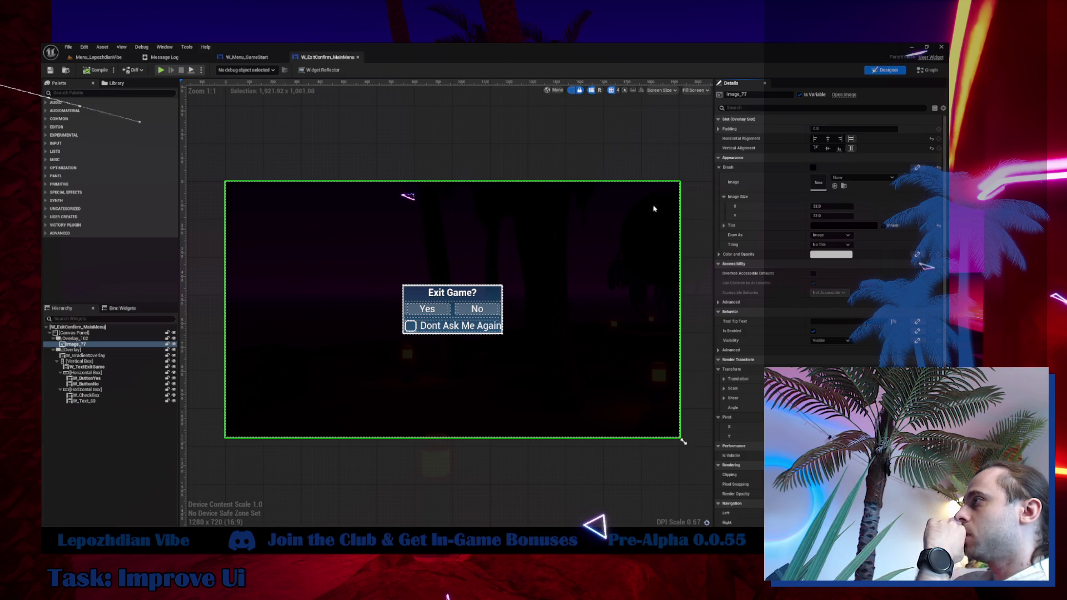
pyautogui.click(78, 338)
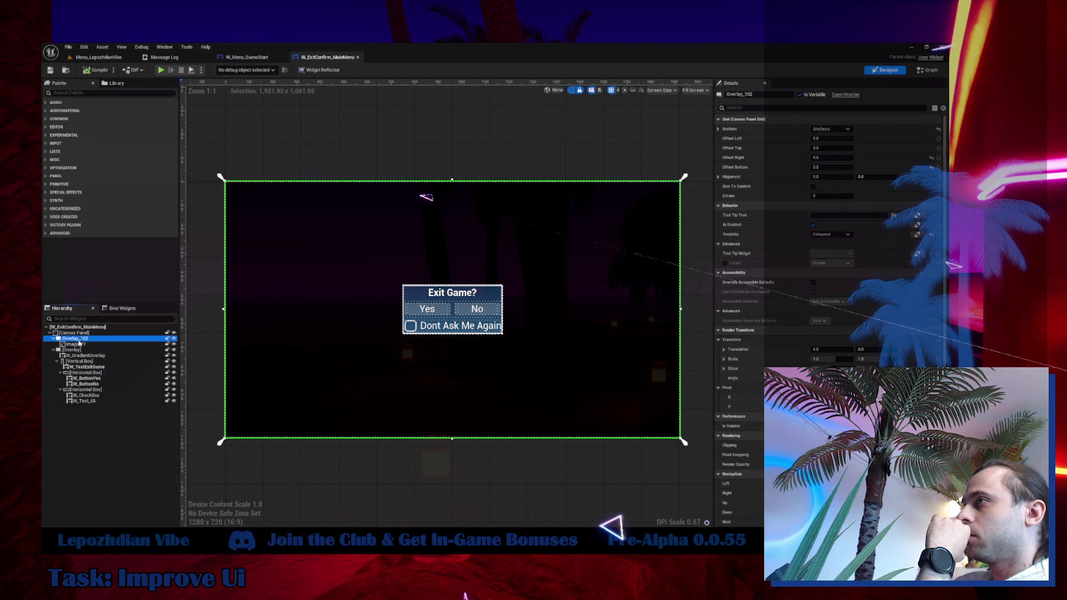
pyautogui.click(82, 350)
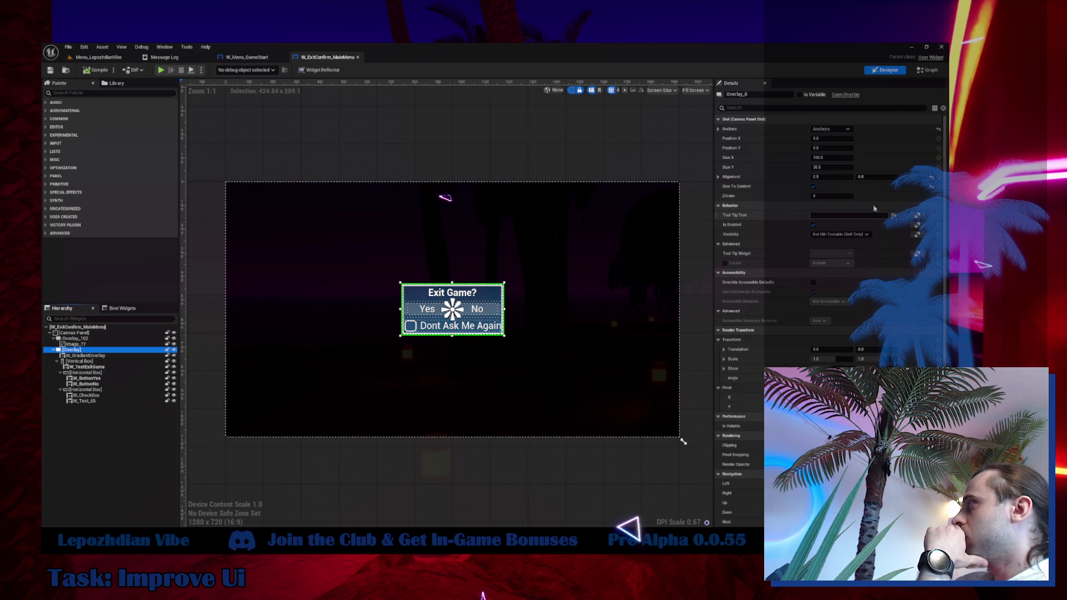
pyautogui.moveTo(876, 176); pyautogui.dragTo(839, 177)
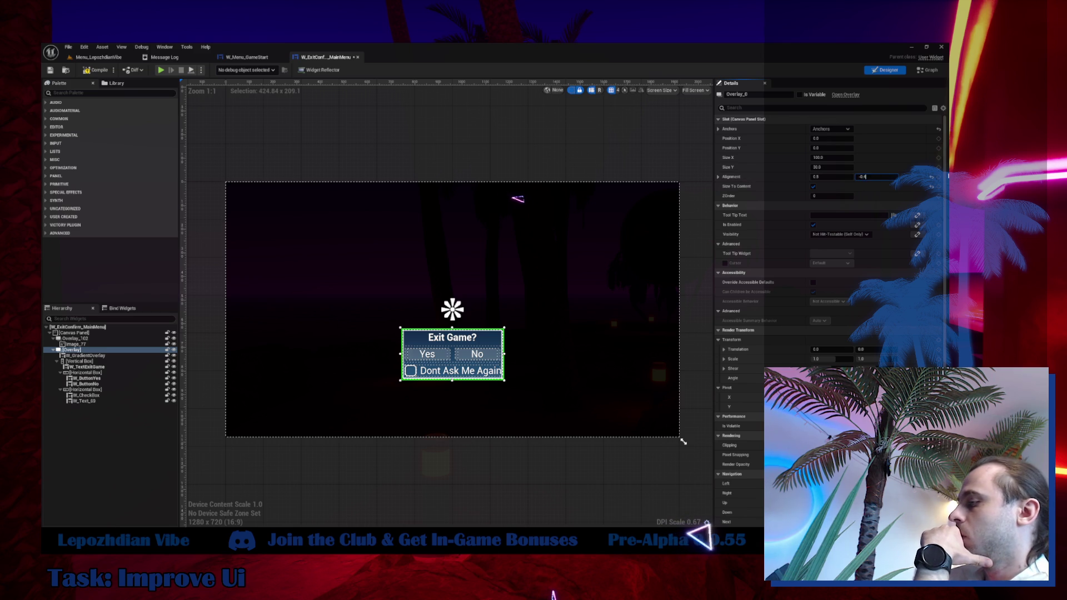
pyautogui.press('Return')
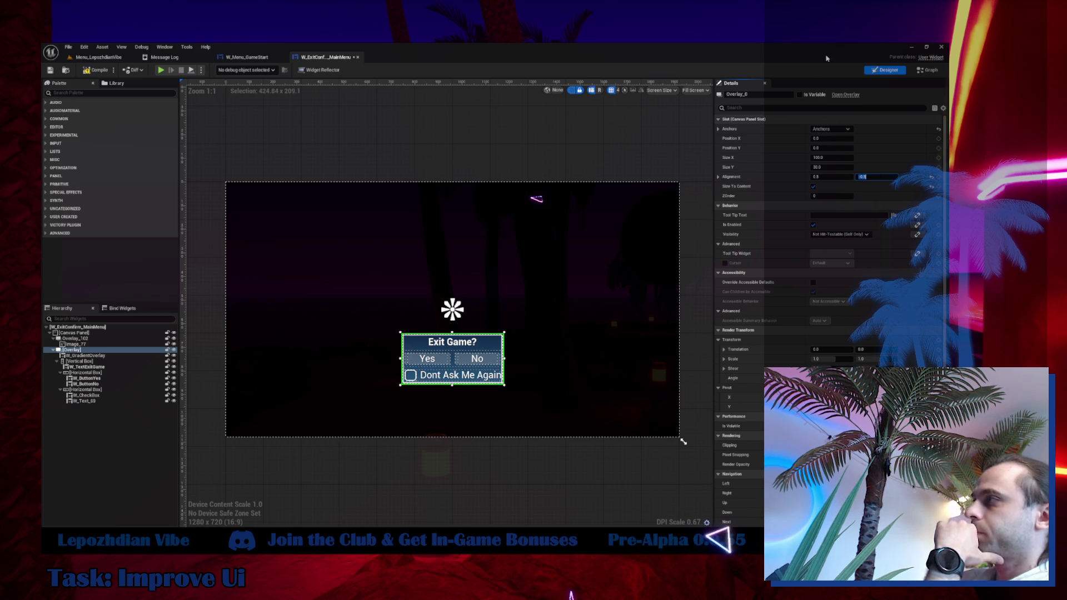
pyautogui.click(93, 73)
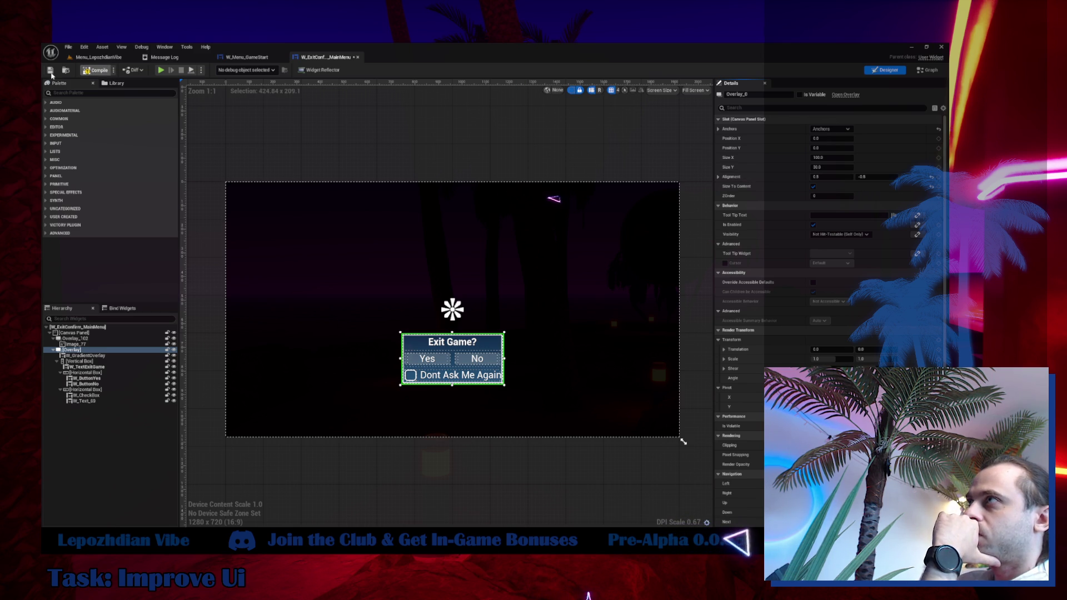
# Play the main menu level and open the exit popup to check its lower position.
pyautogui.click(97, 57)
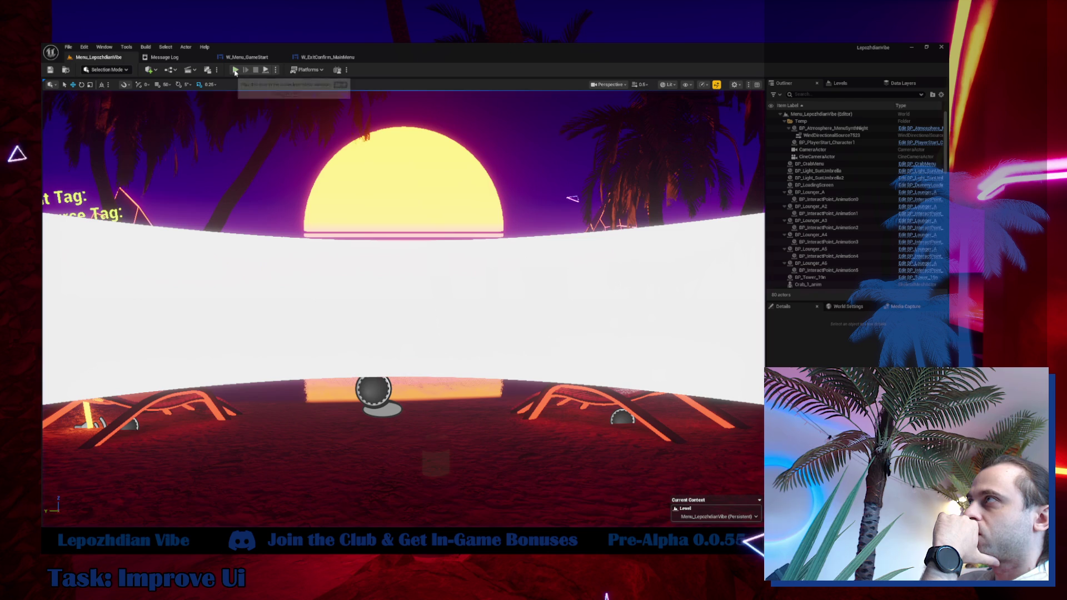
pyautogui.click(235, 70)
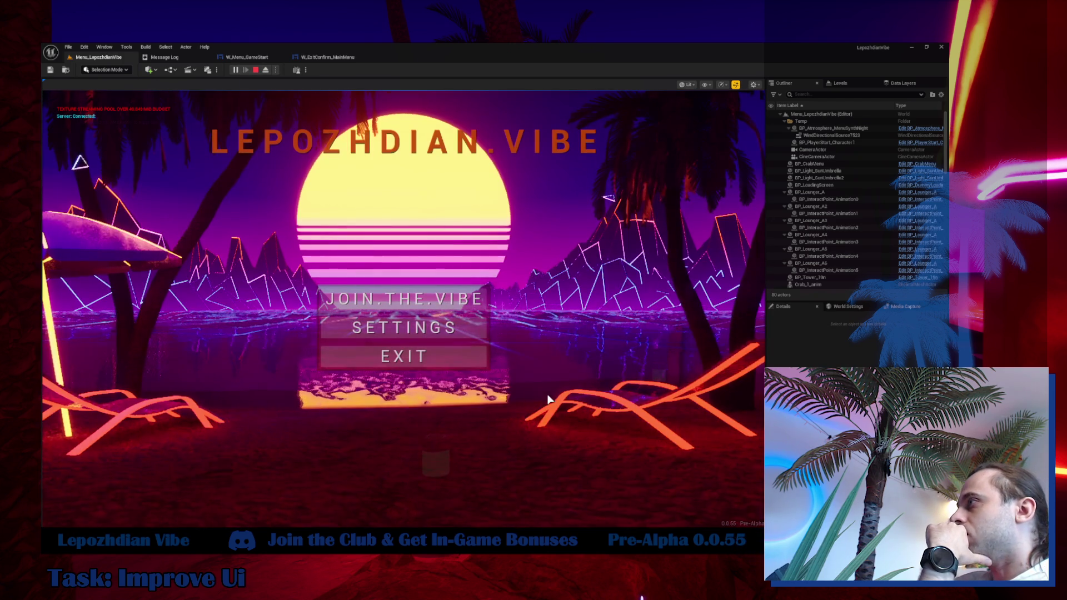
pyautogui.click(464, 365)
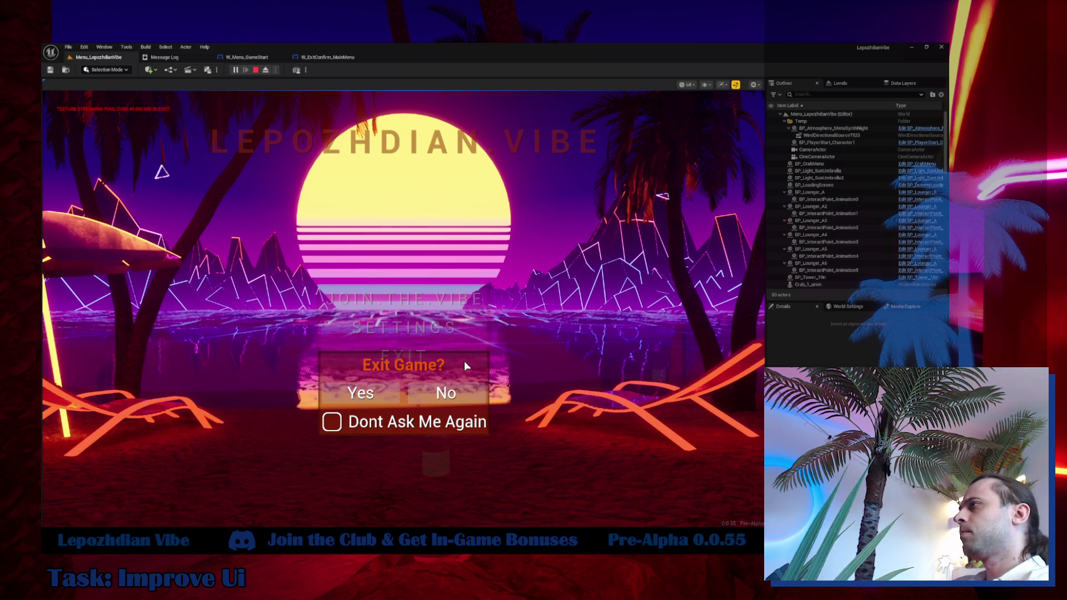
pyautogui.press('Escape')
pyautogui.click(328, 58)
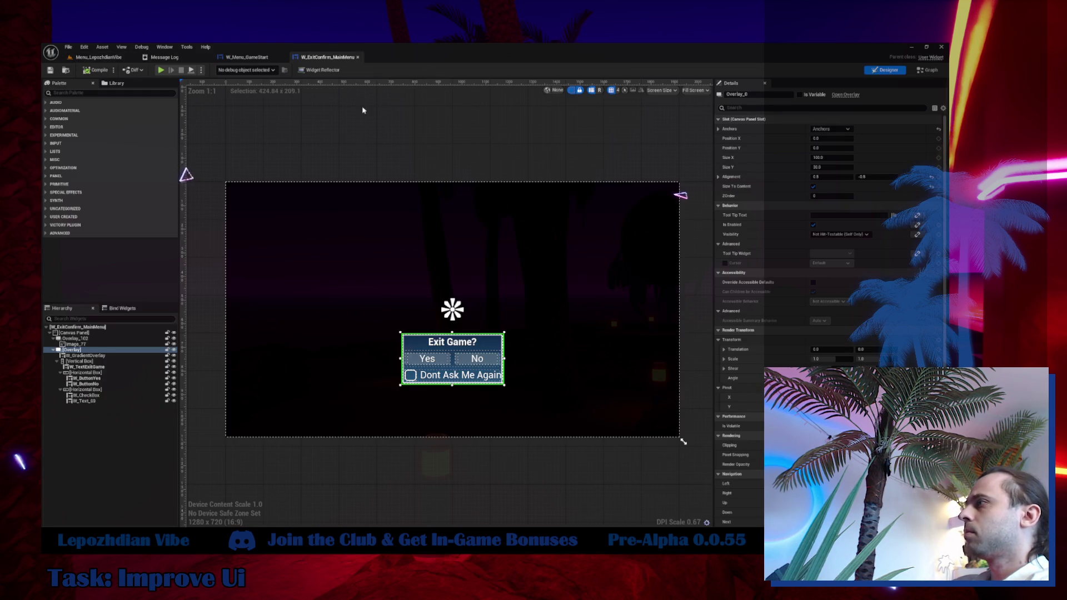
# Change the Overlay's Alignment Y to -1.0 and recompile the exit widget.
pyautogui.moveTo(876, 176); pyautogui.dragTo(868, 176)
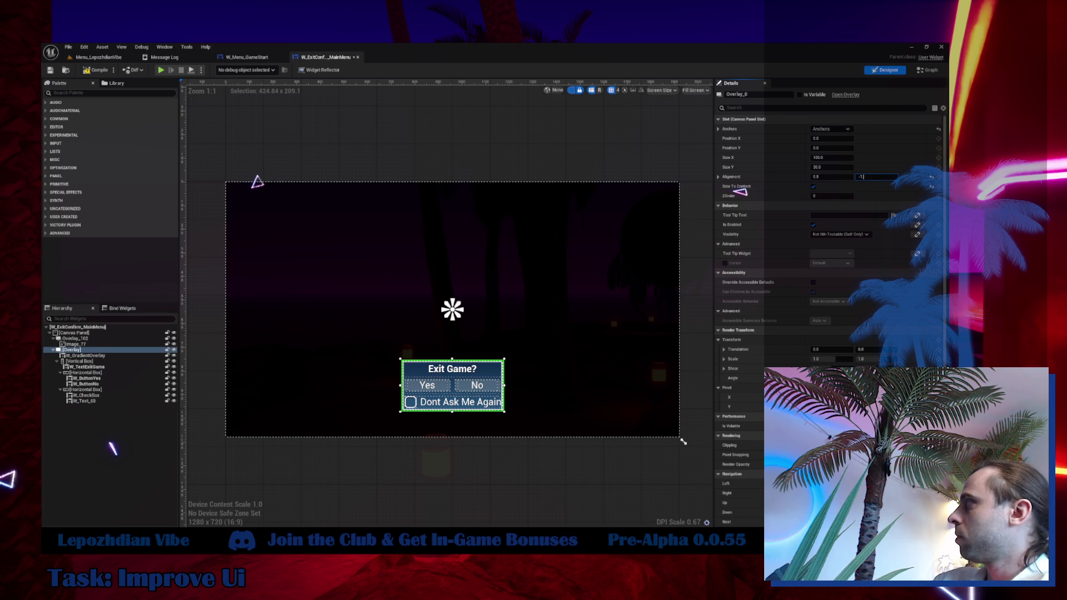
pyautogui.press('Return')
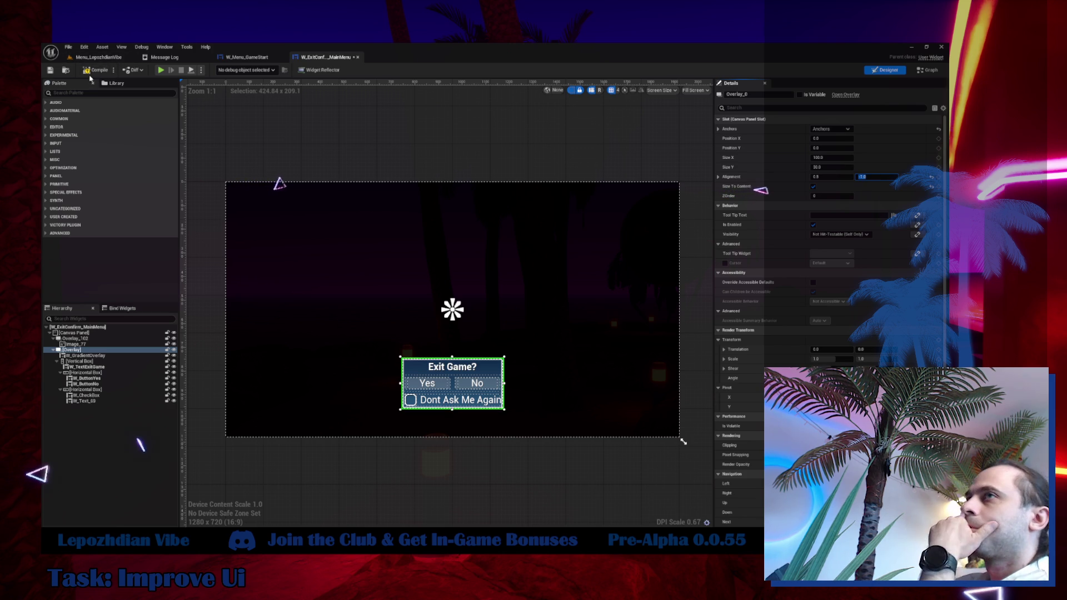
pyautogui.click(98, 71)
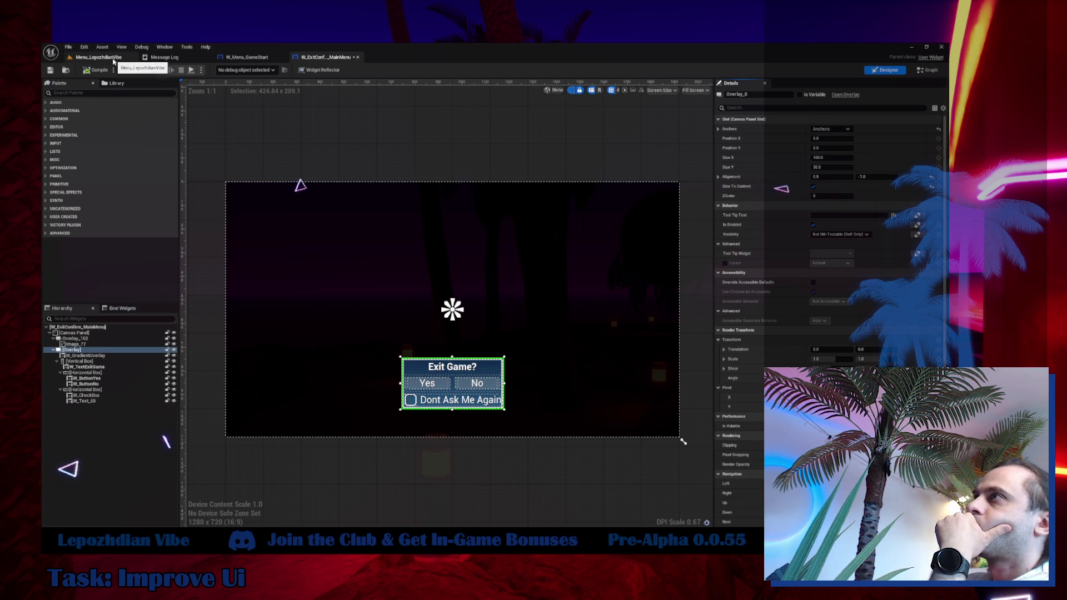
# Play-test the popup under EXIT twice, then stop and open W_Menu_GameStart's event graph.
pyautogui.click(114, 59)
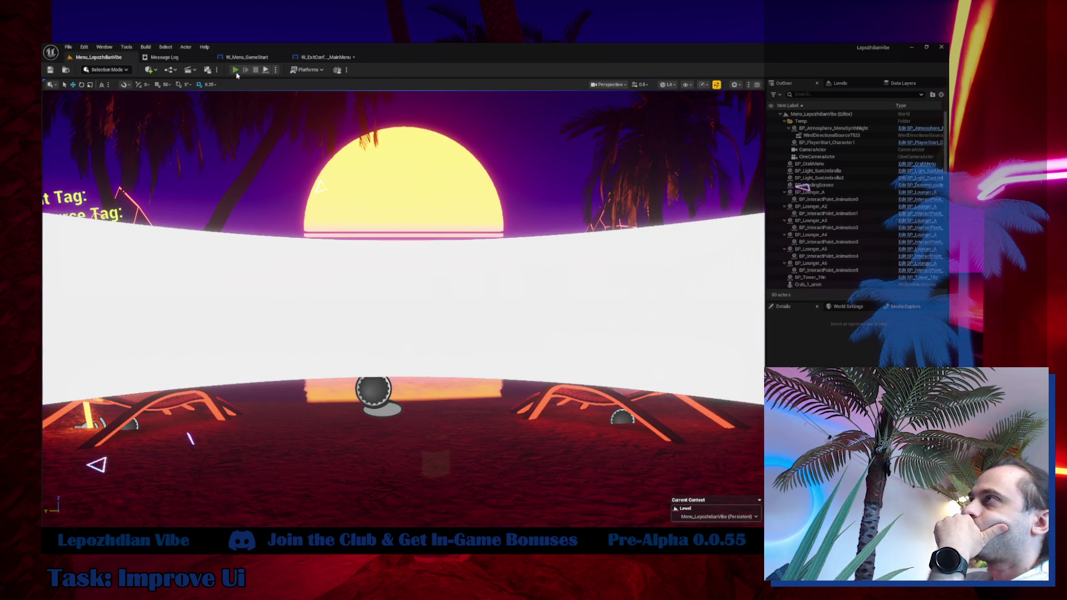
pyautogui.click(236, 71)
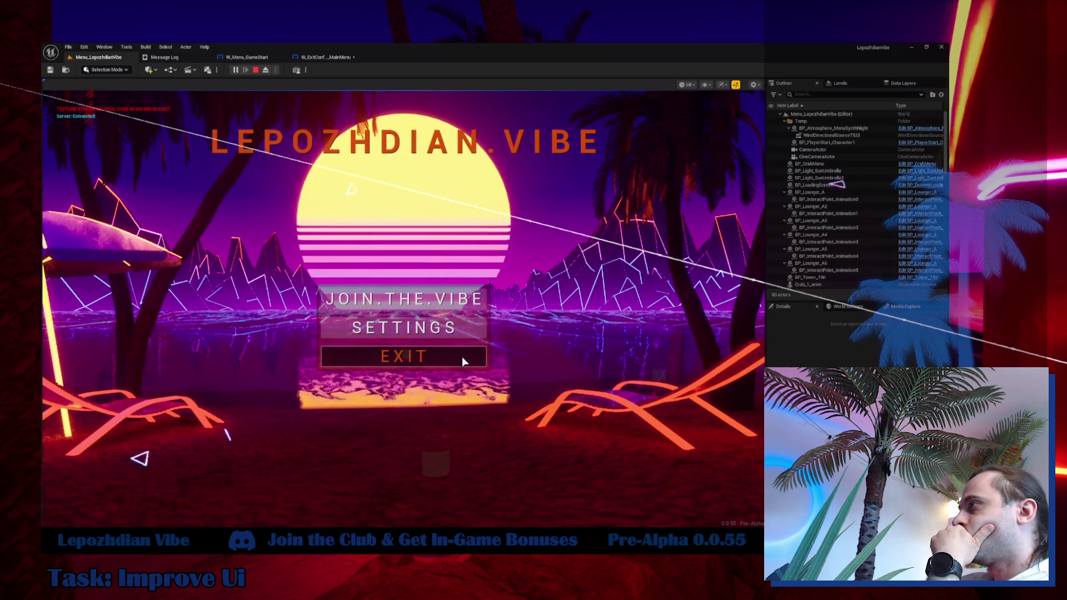
pyautogui.click(461, 361)
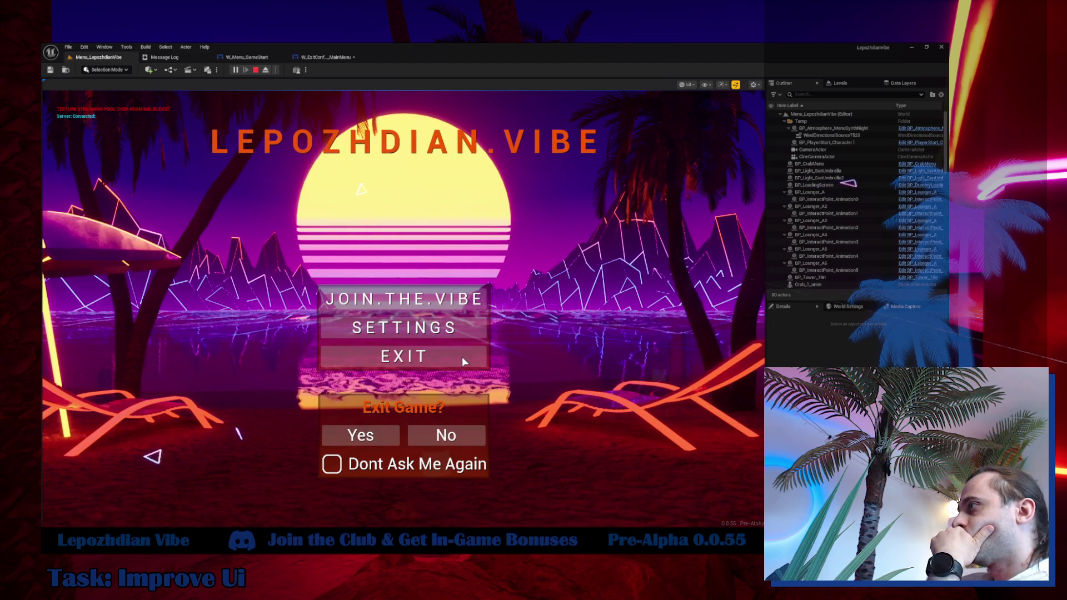
pyautogui.click(445, 392)
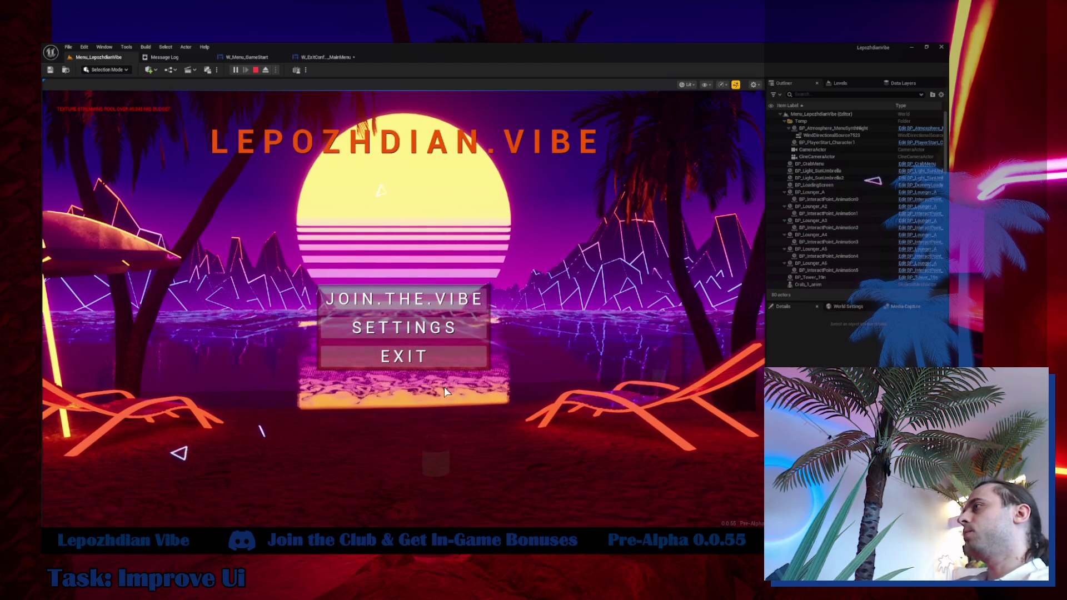
pyautogui.click(441, 364)
pyautogui.press('Escape')
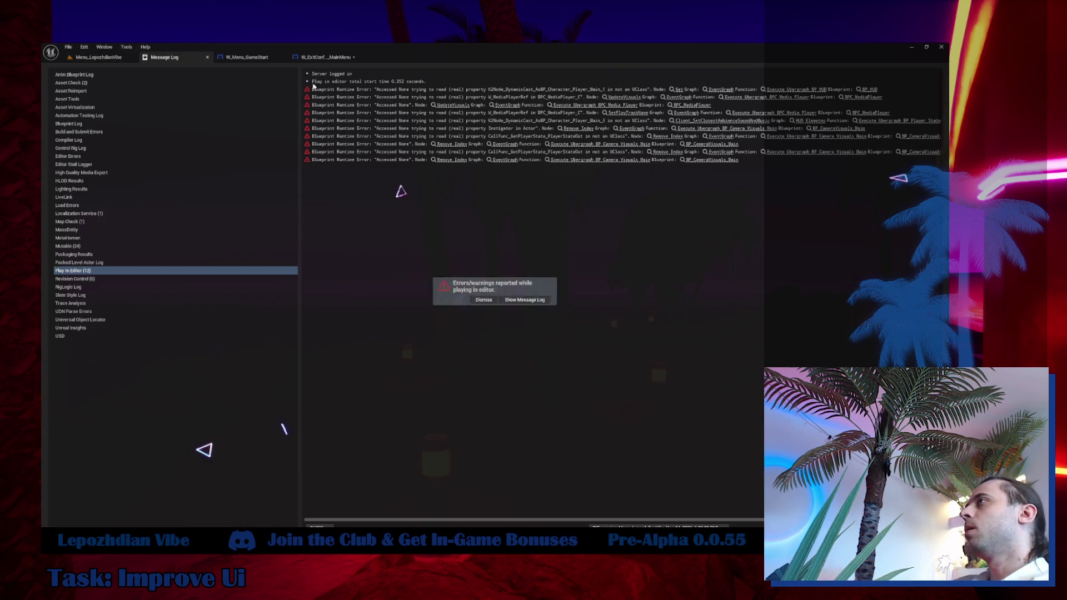
pyautogui.click(327, 58)
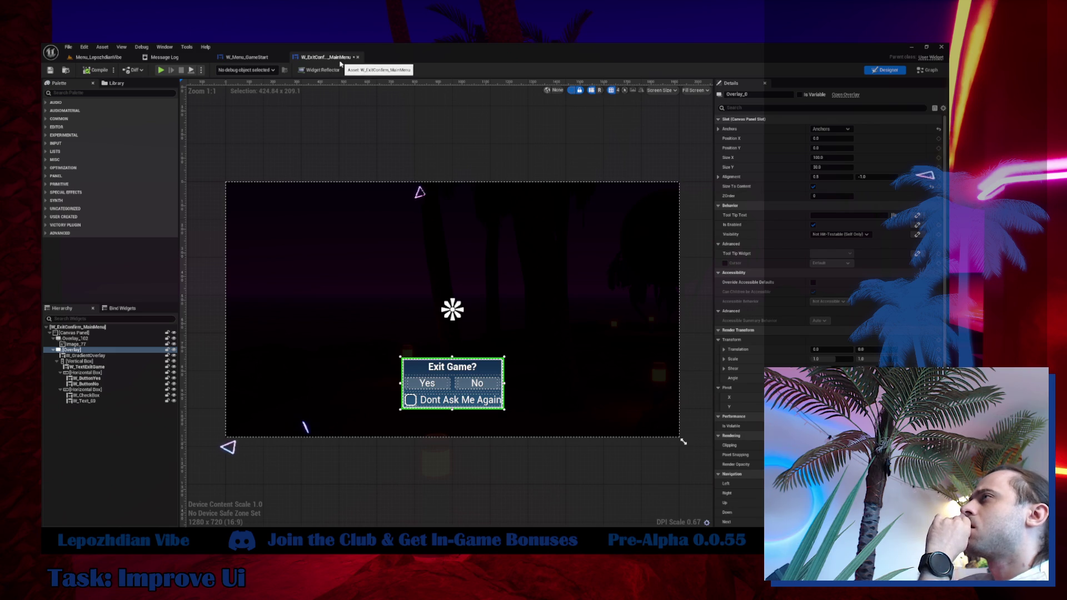
pyautogui.click(243, 58)
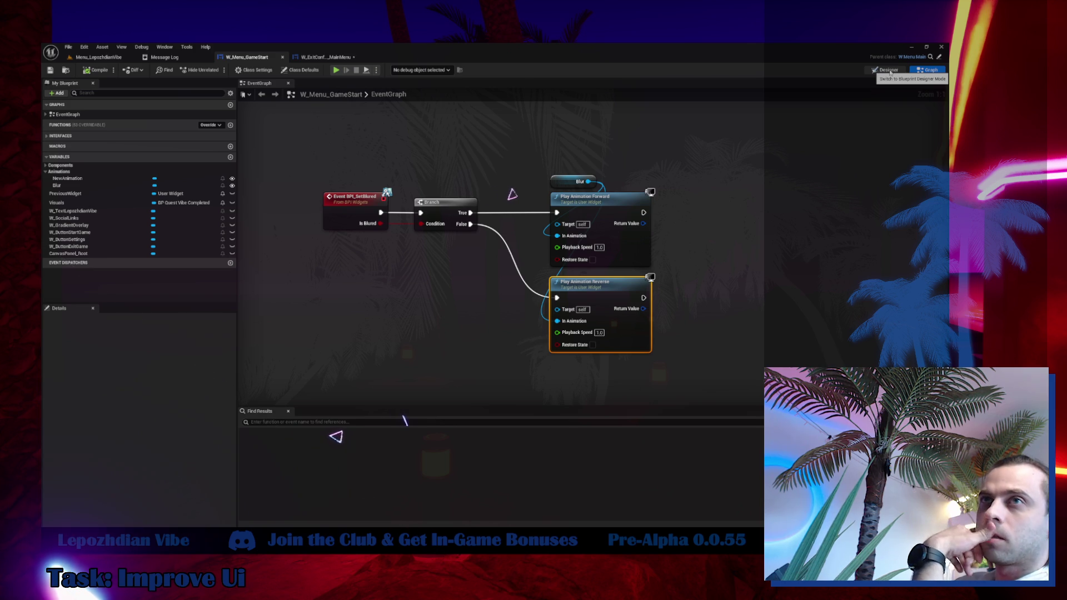
# Preview NewAnimation in the Designer timeline, scrubbing CanvasPanel_Root's opacity fade from 0 to 1.0.
pyautogui.click(889, 72)
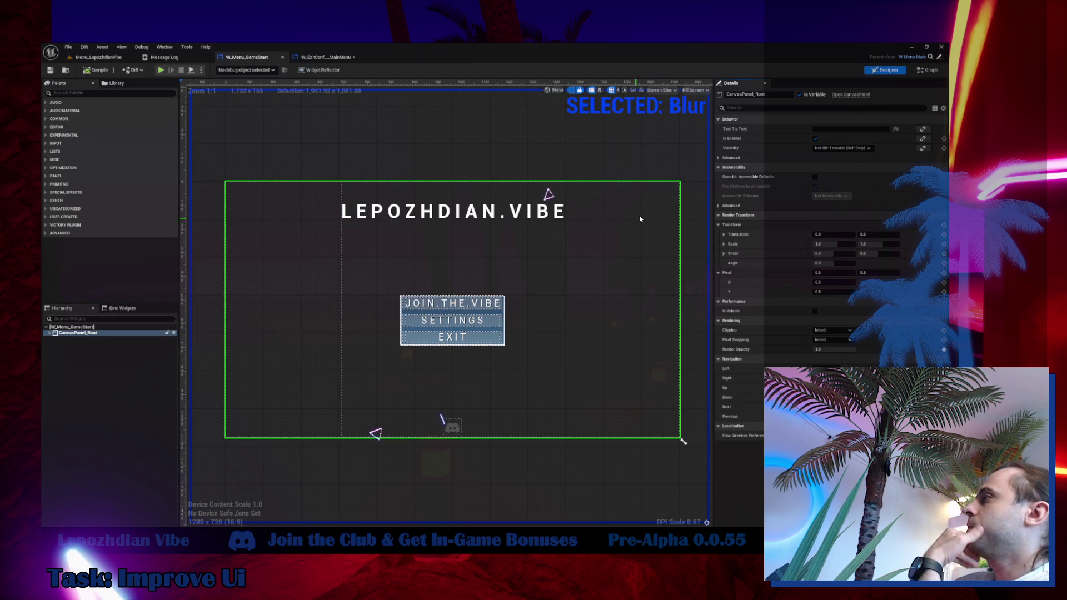
pyautogui.hotkey('ctrl', 'shift', 'space')
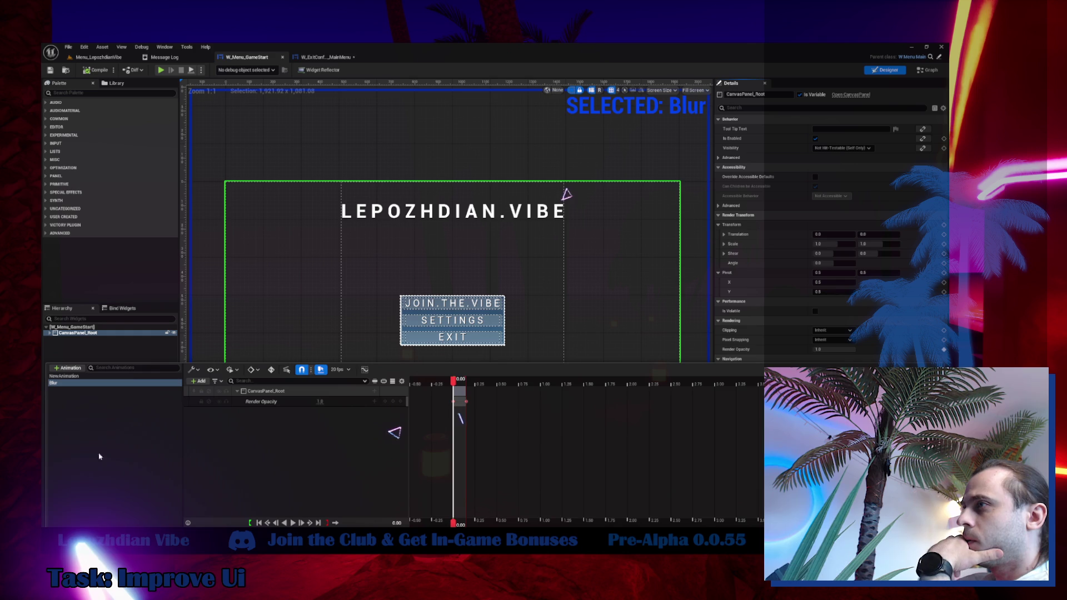
pyautogui.click(67, 376)
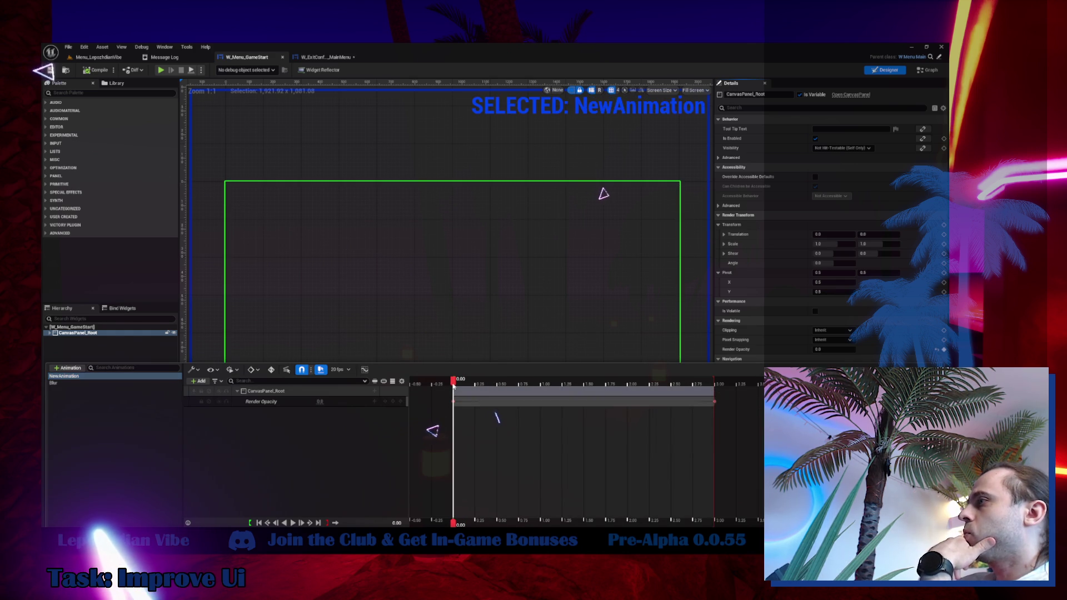
pyautogui.moveTo(466, 384); pyautogui.dragTo(718, 418)
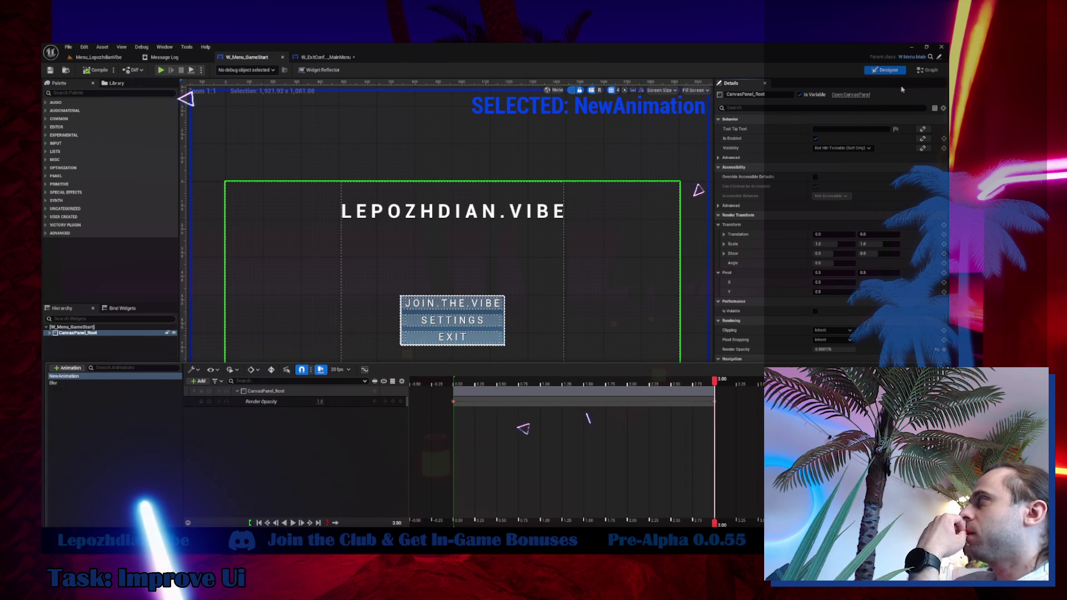
# Rename NewAnimation to ShowWidgetANimationForTheFirstTime.
pyautogui.rightClick(125, 376)
pyautogui.click(174, 389)
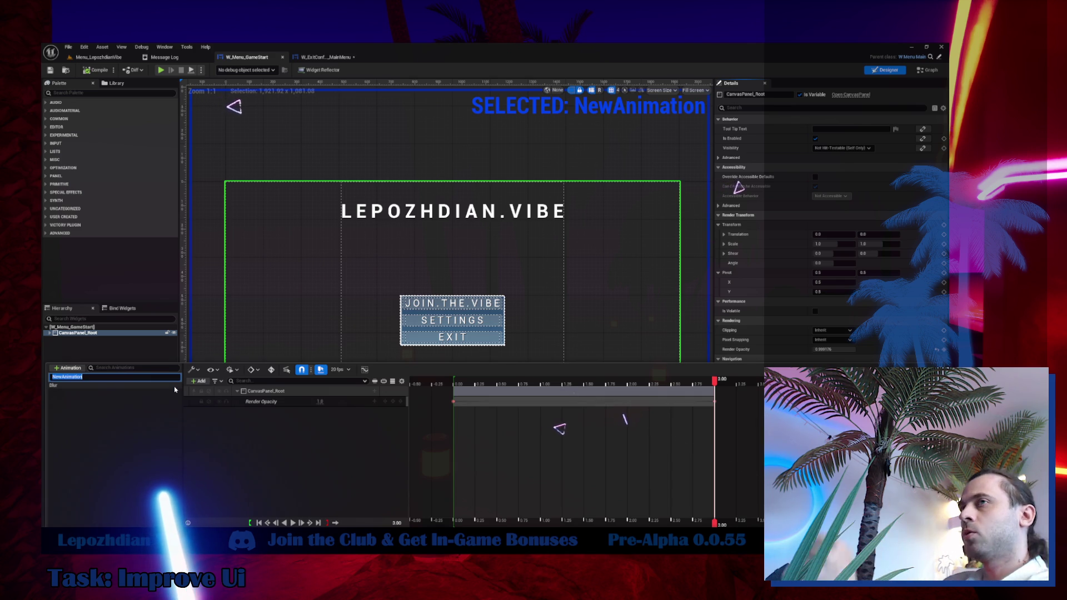
pyautogui.write('ShowWidgetANima')
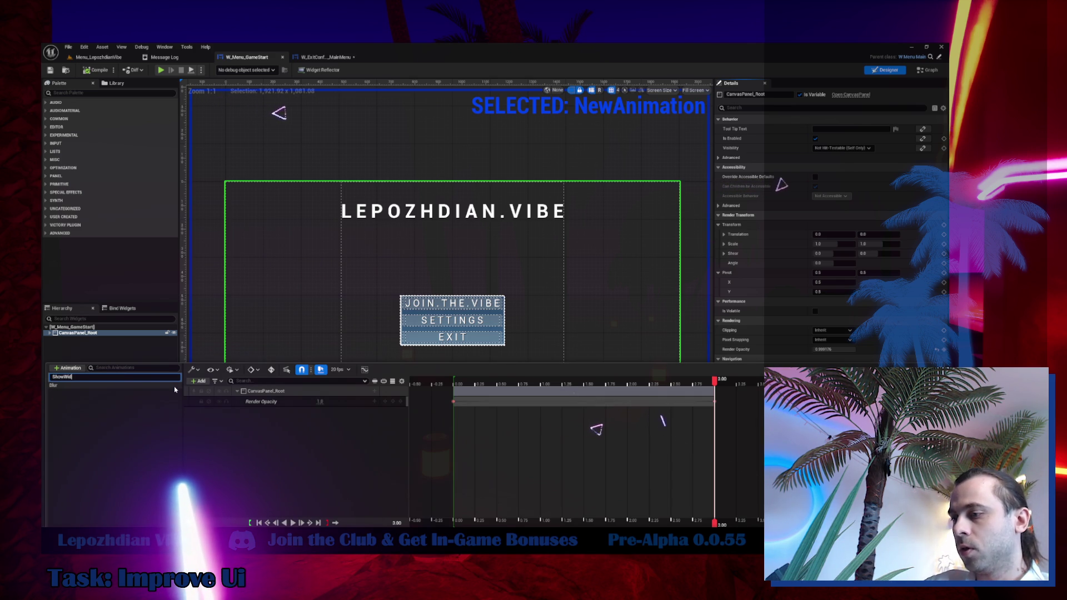
pyautogui.write('tio')
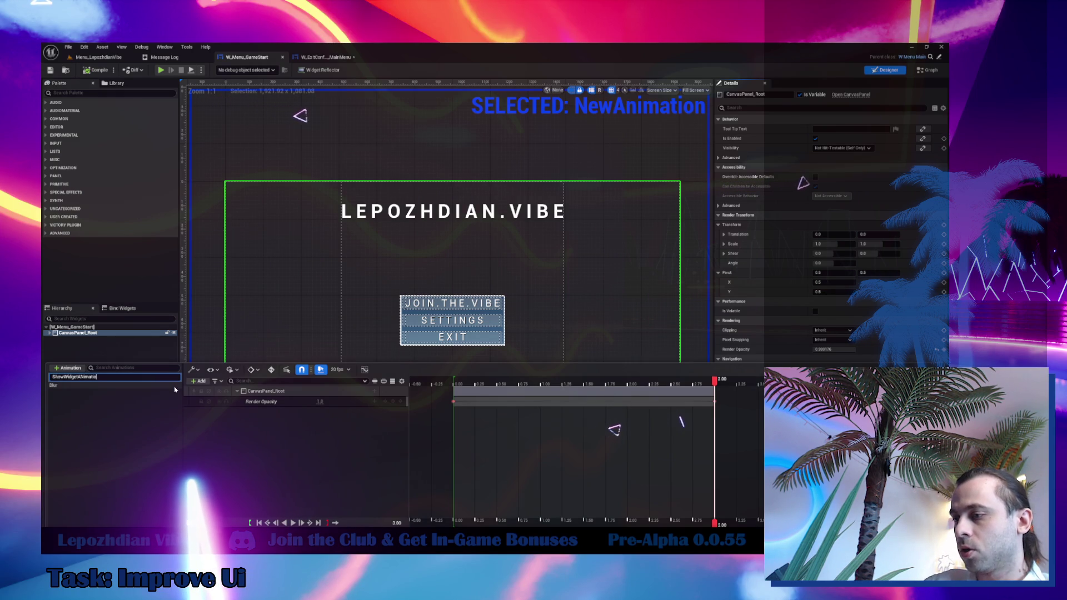
pyautogui.write('nForThe')
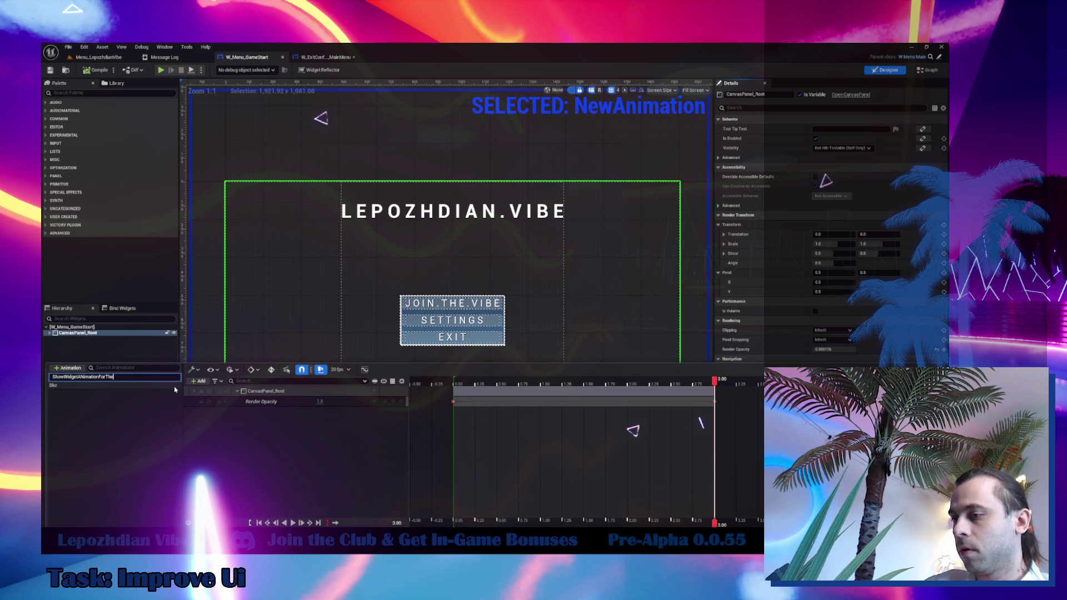
pyautogui.write('FirstTime')
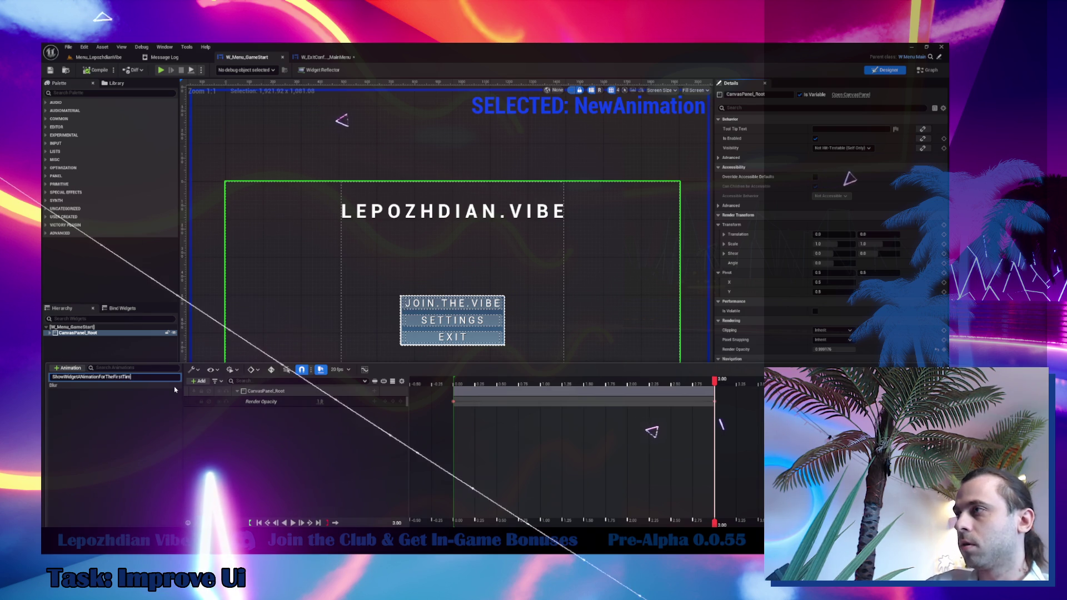
pyautogui.press('Return')
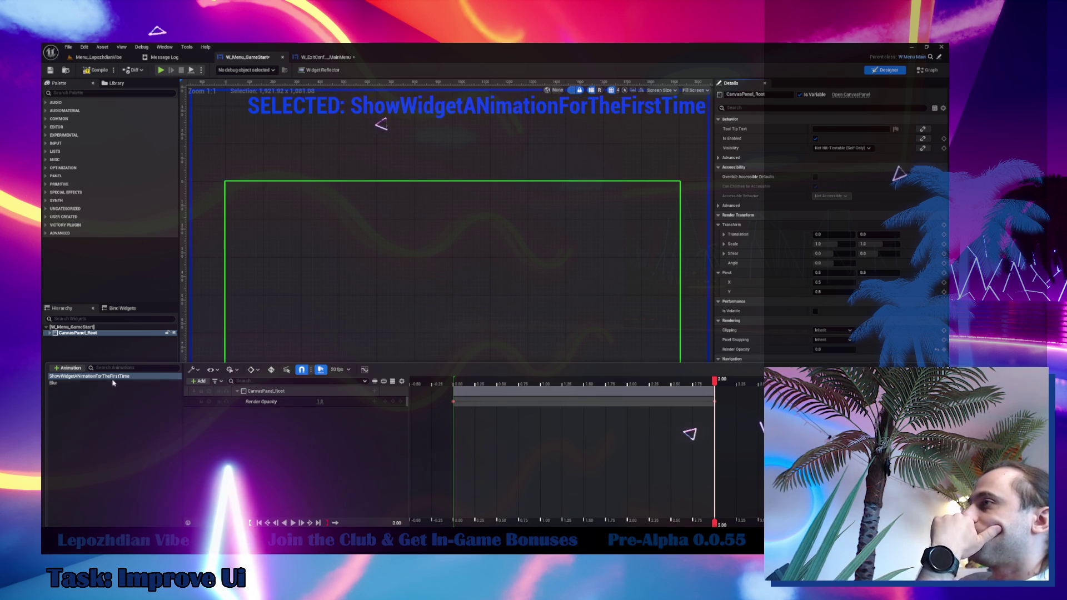
# Rename ShowWidgetANimationForTheFirstTime to FirstShowWidget, then switch to the Graph.
pyautogui.doubleClick(81, 377)
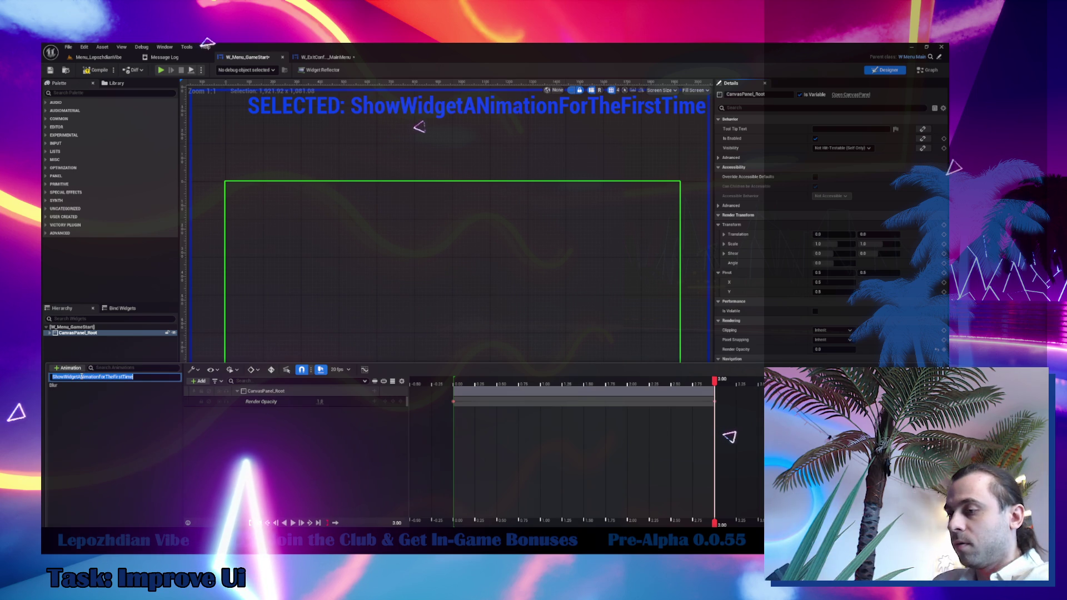
pyautogui.write('FirstS')
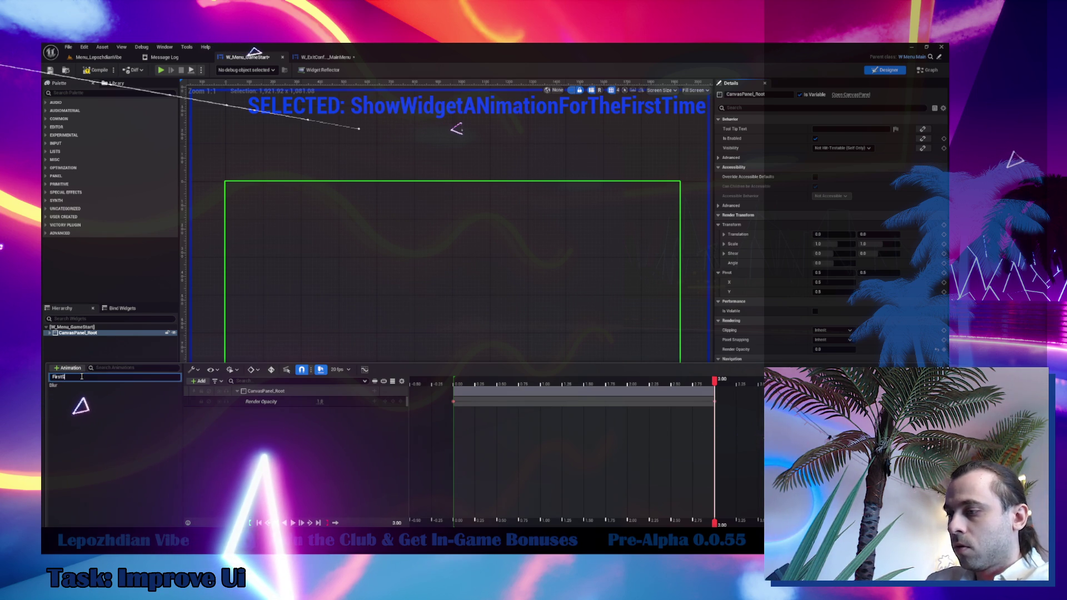
pyautogui.write('howWidget')
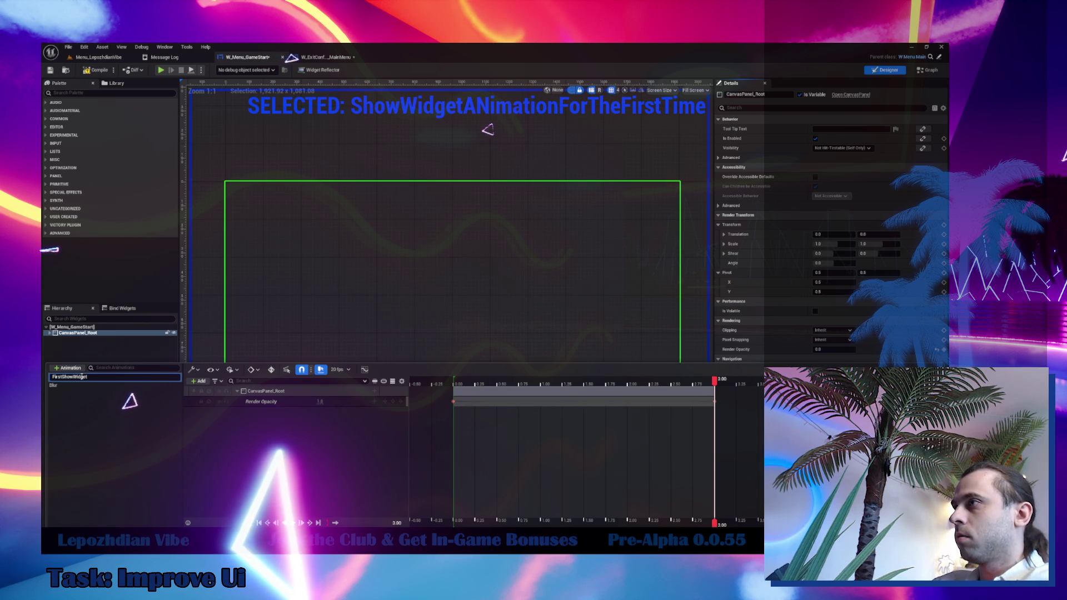
pyautogui.press('Return')
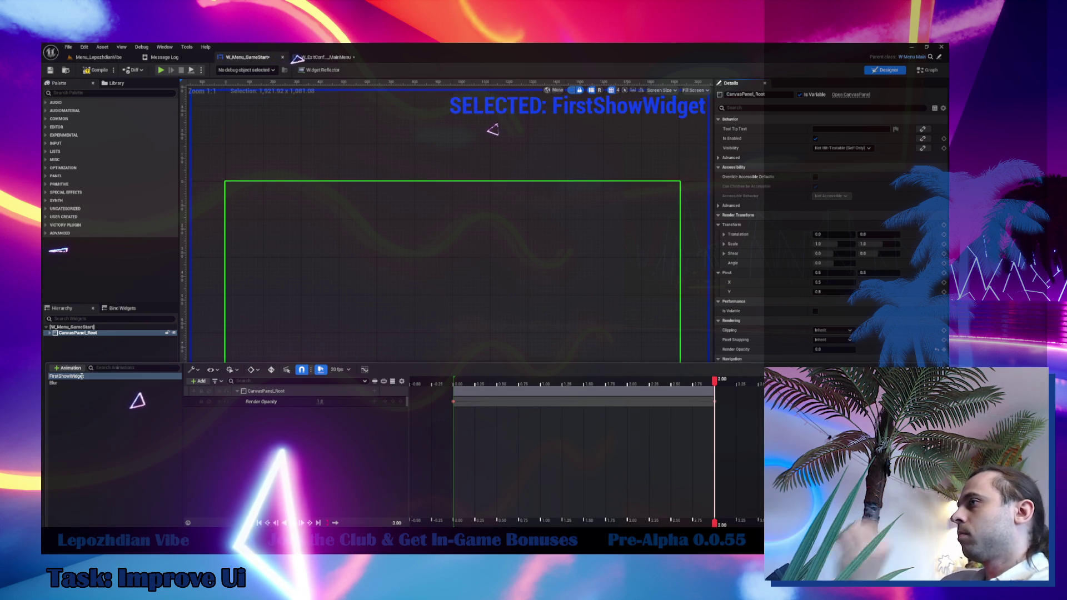
pyautogui.click(930, 70)
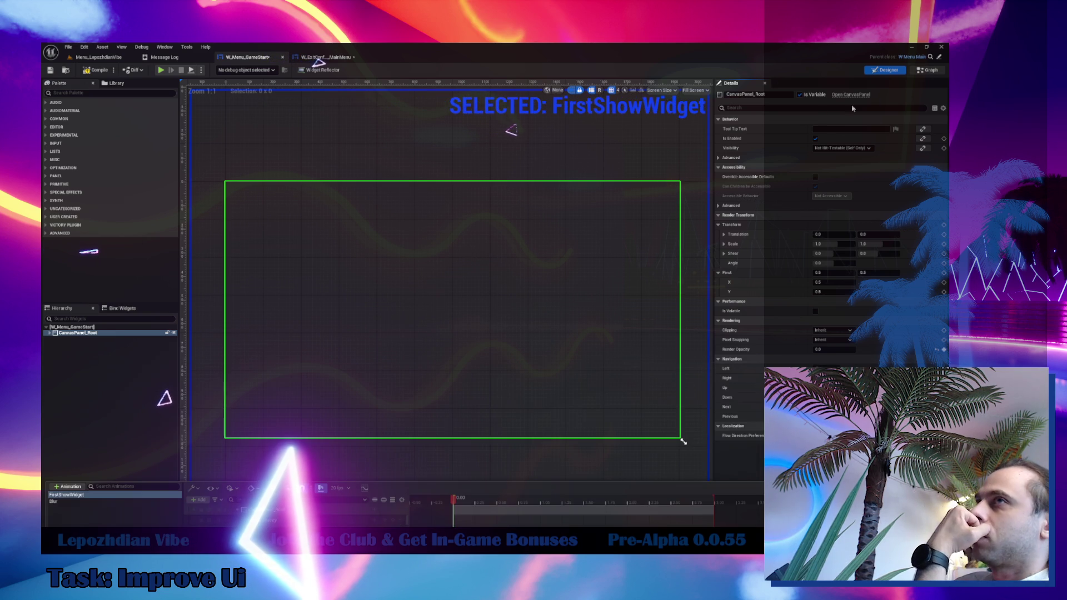
# Find references to the FirstShowWidget variable and jump to where it is used.
pyautogui.click(69, 178)
pyautogui.rightClick(75, 178)
pyautogui.click(163, 208)
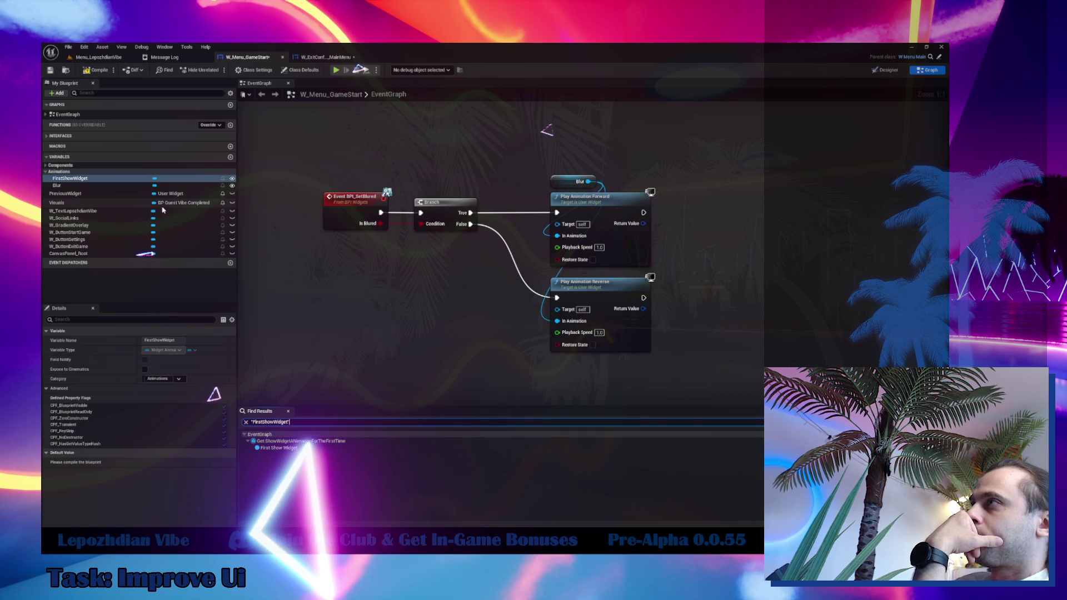
pyautogui.click(300, 440)
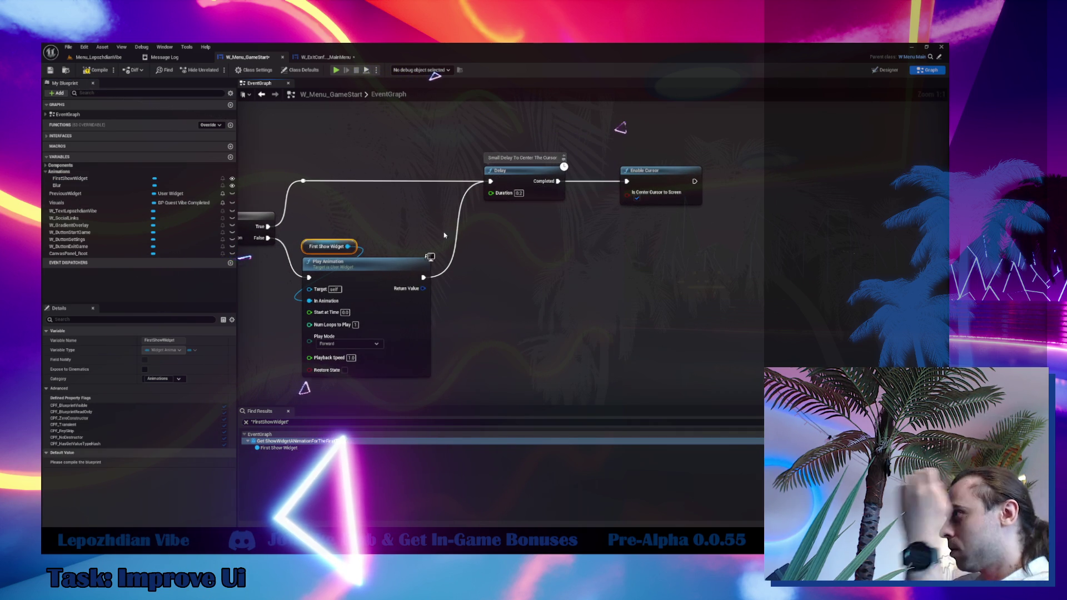
# Duplicate the cursor-centring Delay node and set the copy's Duration to 3.0.
pyautogui.click(507, 182)
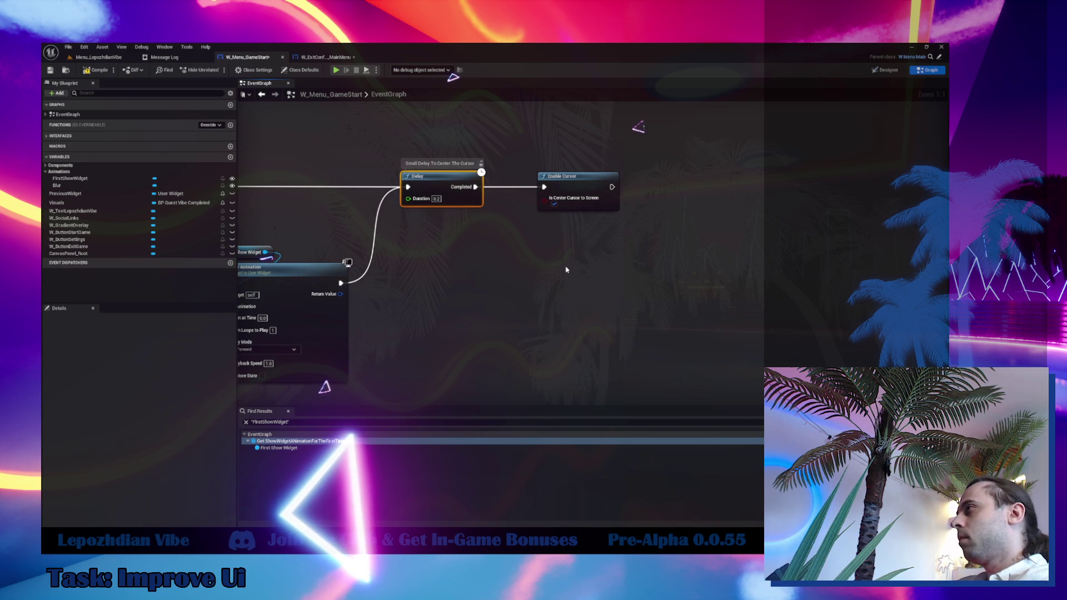
pyautogui.hotkey('ctrl', 'c')
pyautogui.hotkey('ctrl', 'v')
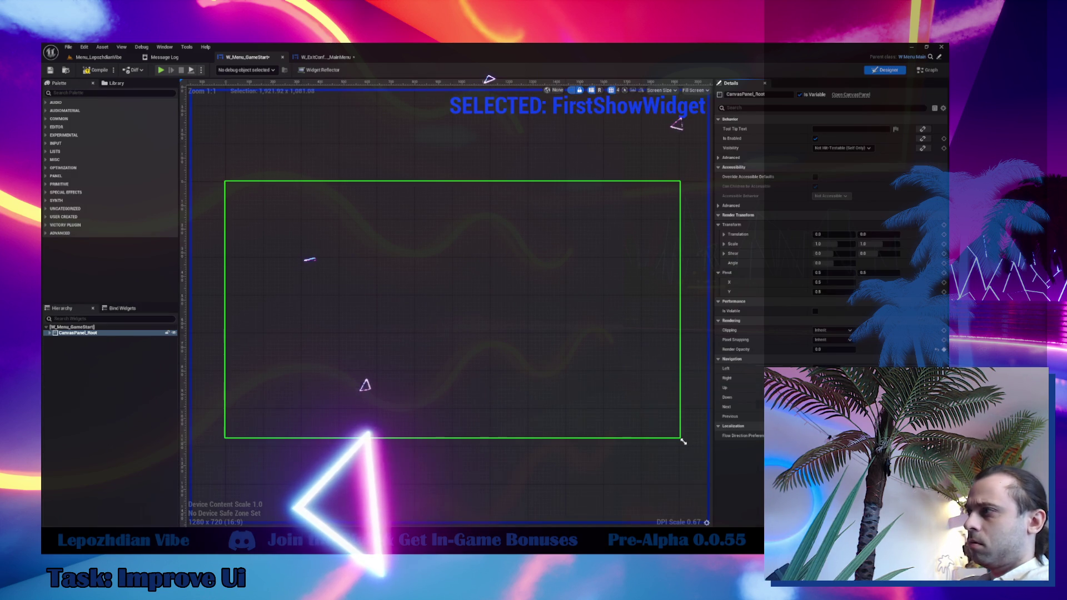
pyautogui.hotkey('ctrl', 'shift', 'space')
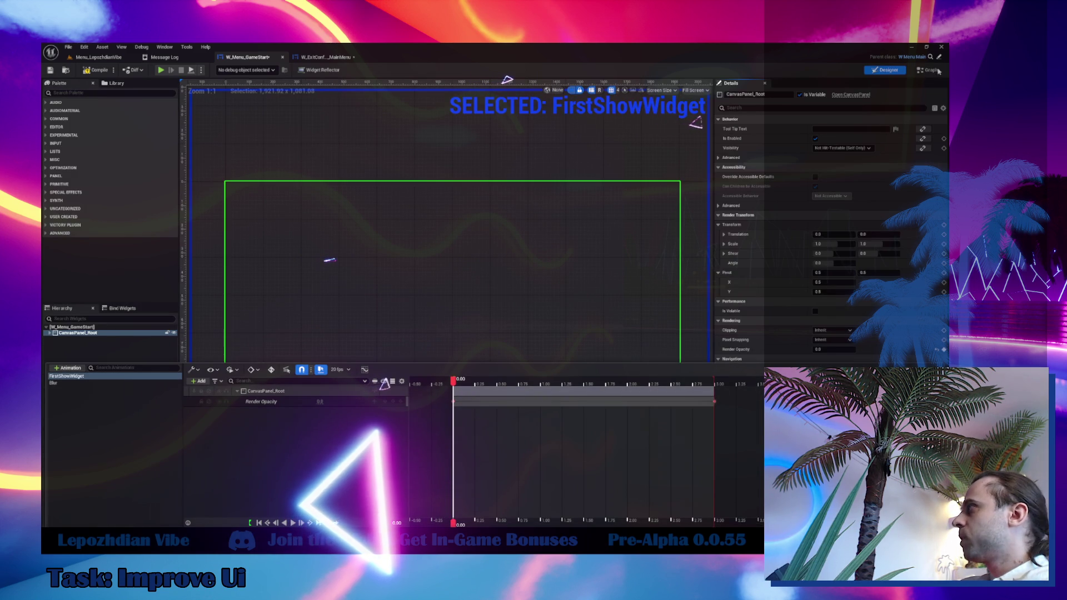
pyautogui.hotkey('ctrl', 'shift', 'space')
pyautogui.click(600, 289)
pyautogui.write('3')
pyautogui.press('Return')
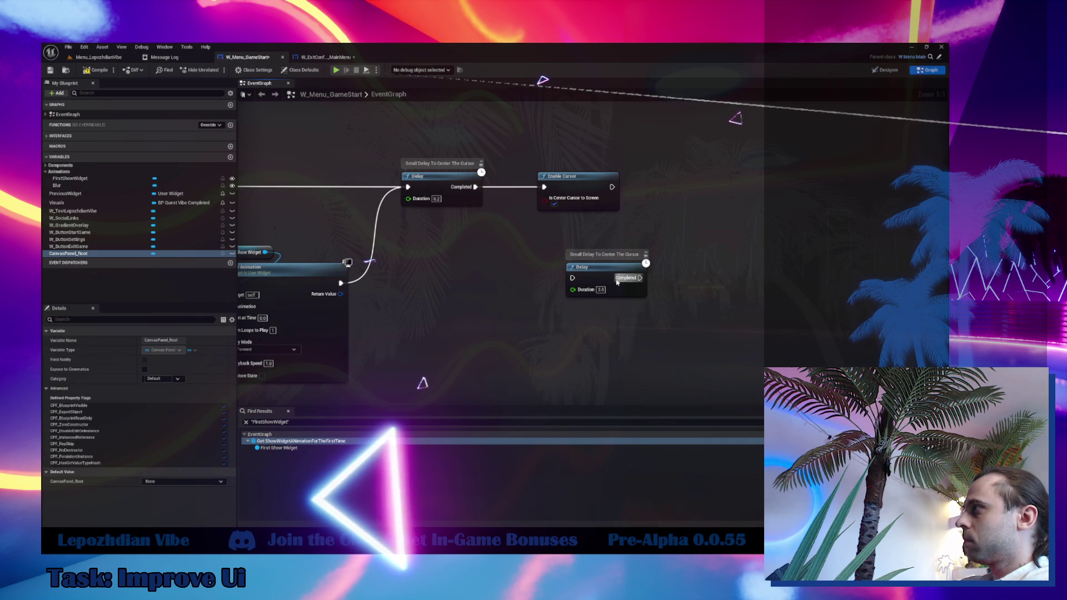
# Rename the new Delay's comment to 'Enable To Exit' and select the First Show Widget reference.
pyautogui.doubleClick(614, 253)
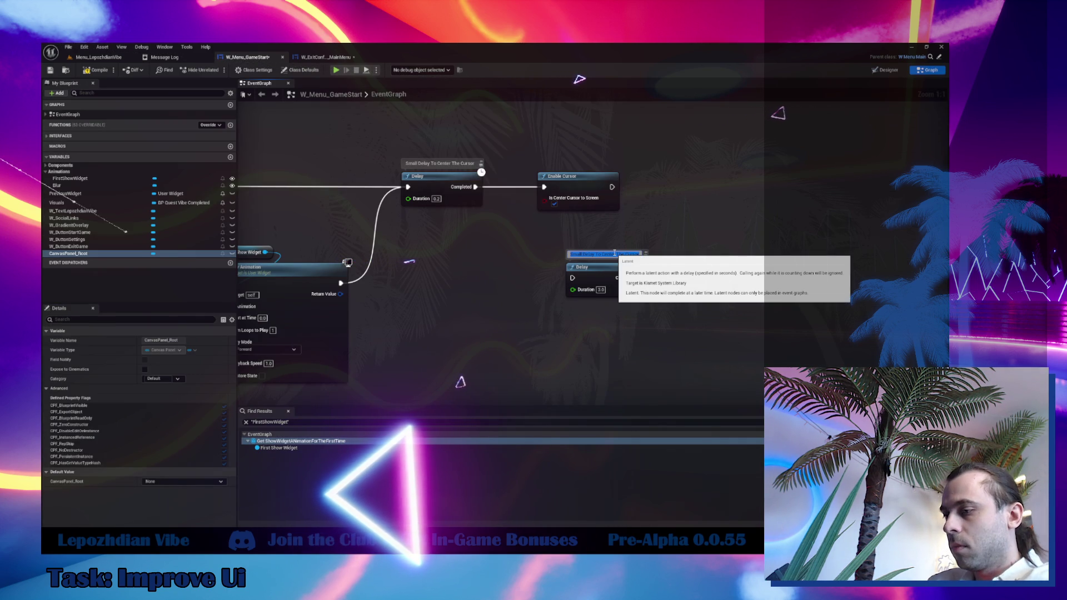
pyautogui.write('End')
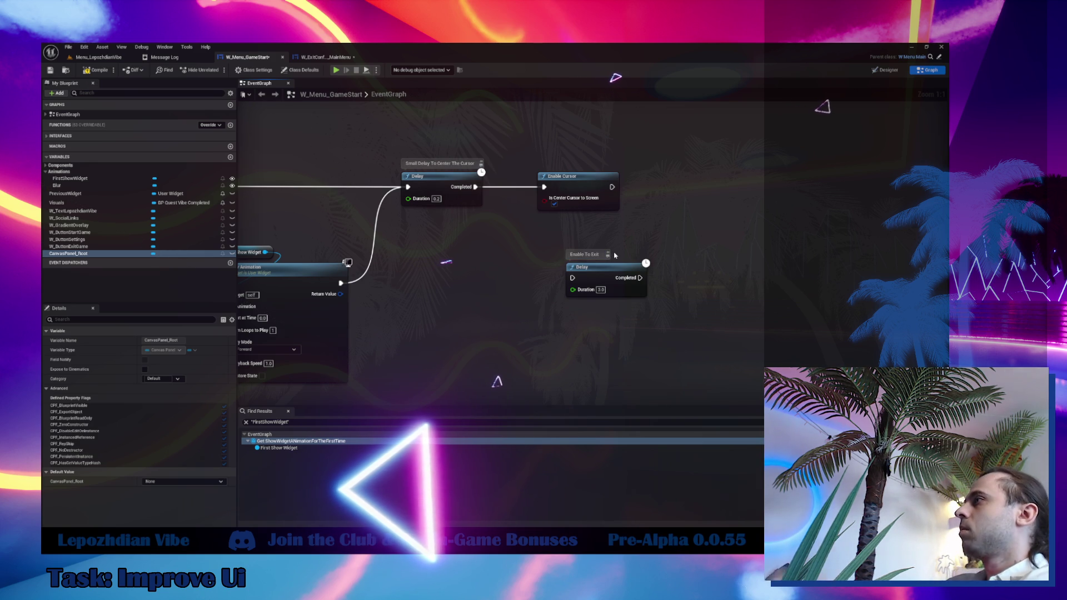
pyautogui.moveTo(518, 289)
pyautogui.mouseDown()
pyautogui.moveTo(651, 298)
pyautogui.moveTo(495, 331)
pyautogui.moveTo(572, 331)
pyautogui.mouseUp()
pyautogui.click(442, 244)
# Add an Is Animation Playing check on First Show Widget beside the exit-button logic.
pyautogui.write('is play')
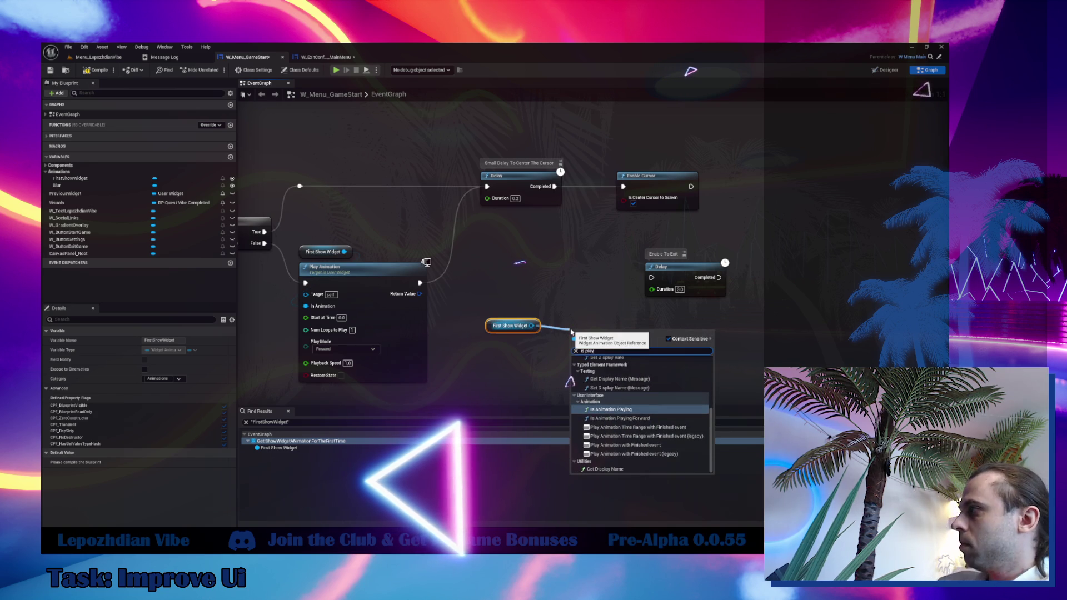
pyautogui.click(637, 409)
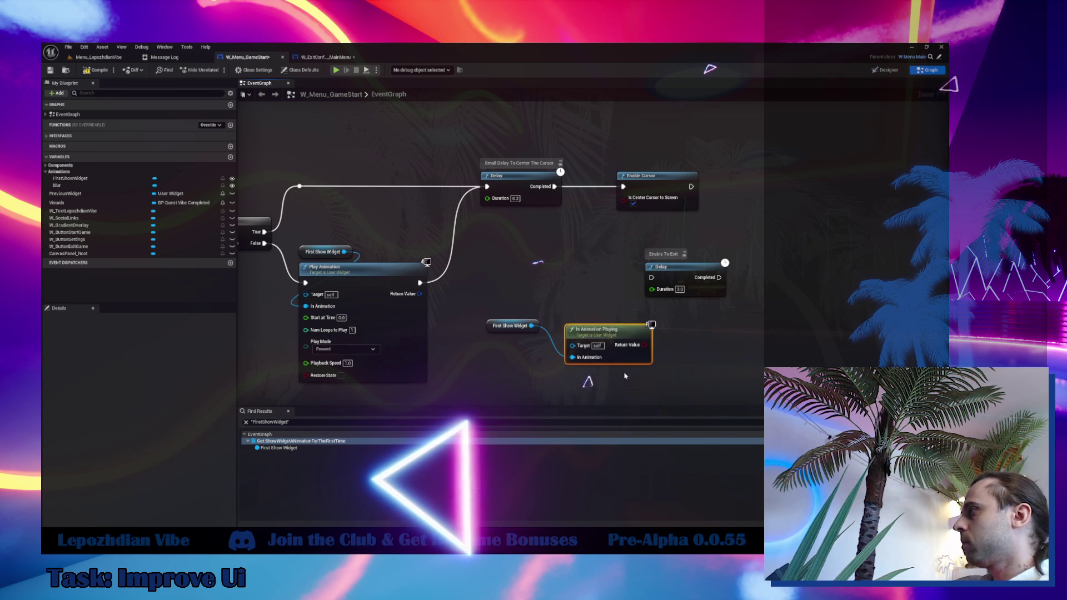
pyautogui.moveTo(618, 337); pyautogui.dragTo(539, 350)
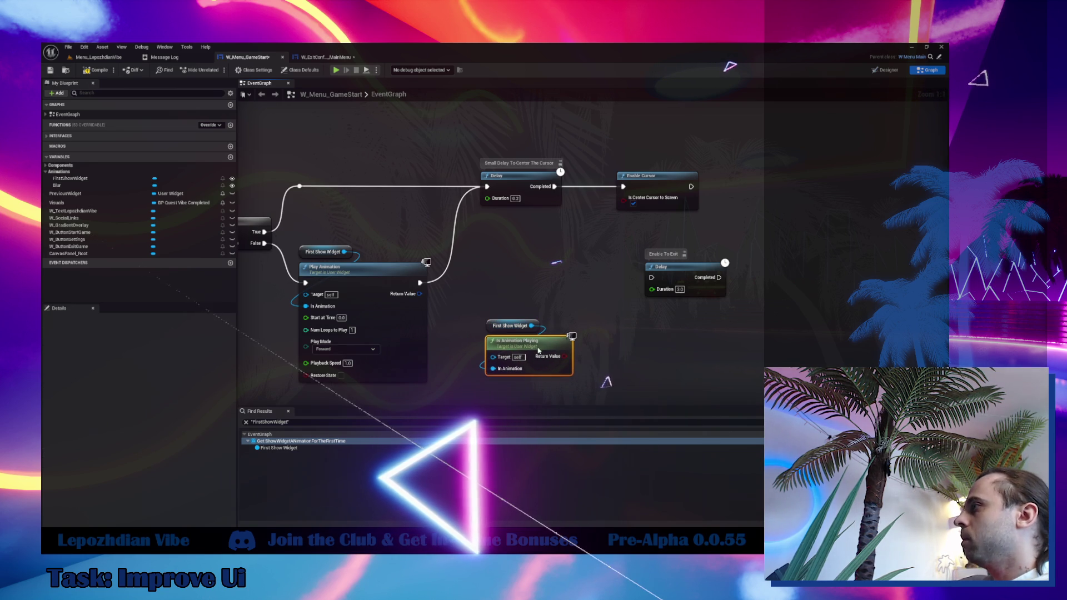
pyautogui.scroll(-5, 580, 290)
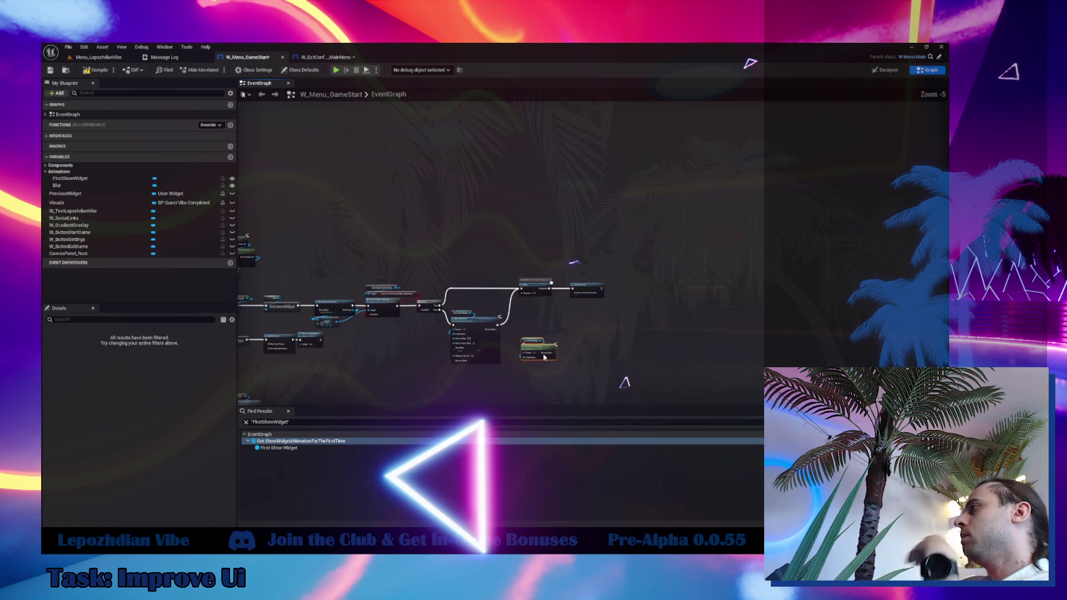
pyautogui.scroll(1, 422, 134)
pyautogui.moveTo(422, 111)
pyautogui.mouseDown()
pyautogui.moveTo(428, 146)
pyautogui.moveTo(352, 229)
pyautogui.mouseUp()
pyautogui.scroll(3, 351, 228)
pyautogui.moveTo(358, 279); pyautogui.dragTo(347, 298)
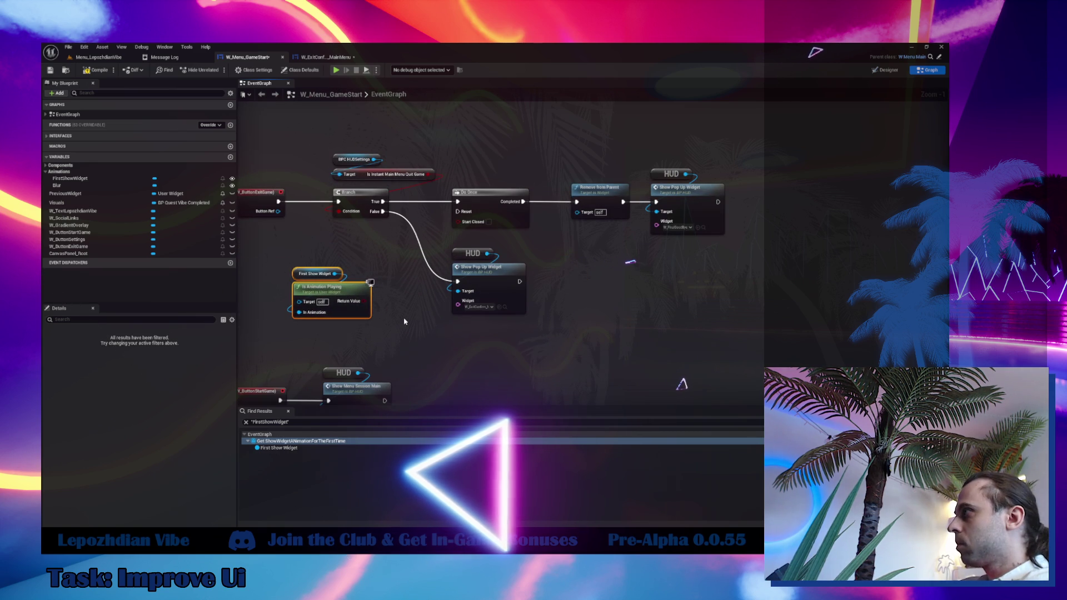
# Route the exit Branch's False path through a new Branch leading into Show Pop Up Widget.
pyautogui.press('b')
pyautogui.click(392, 269)
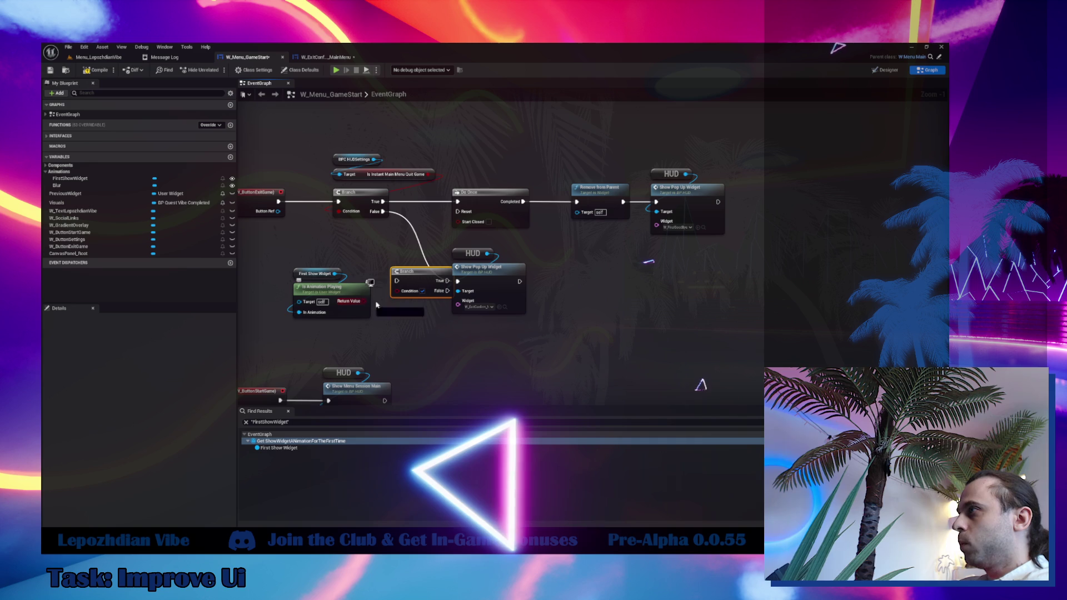
pyautogui.moveTo(420, 279); pyautogui.dragTo(321, 335)
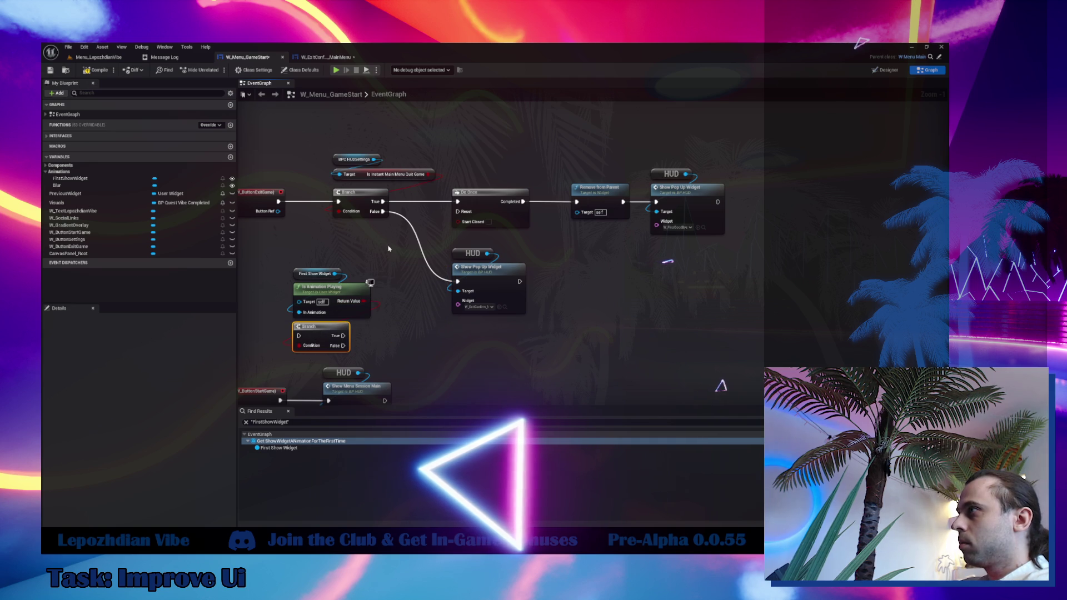
pyautogui.moveTo(382, 212)
pyautogui.mouseDown()
pyautogui.moveTo(294, 335)
pyautogui.moveTo(418, 300)
pyautogui.moveTo(483, 268)
pyautogui.moveTo(593, 287)
pyautogui.mouseUp()
pyautogui.moveTo(308, 315)
pyautogui.mouseDown()
pyautogui.moveTo(314, 339)
pyautogui.moveTo(474, 308)
pyautogui.moveTo(485, 316)
pyautogui.mouseUp()
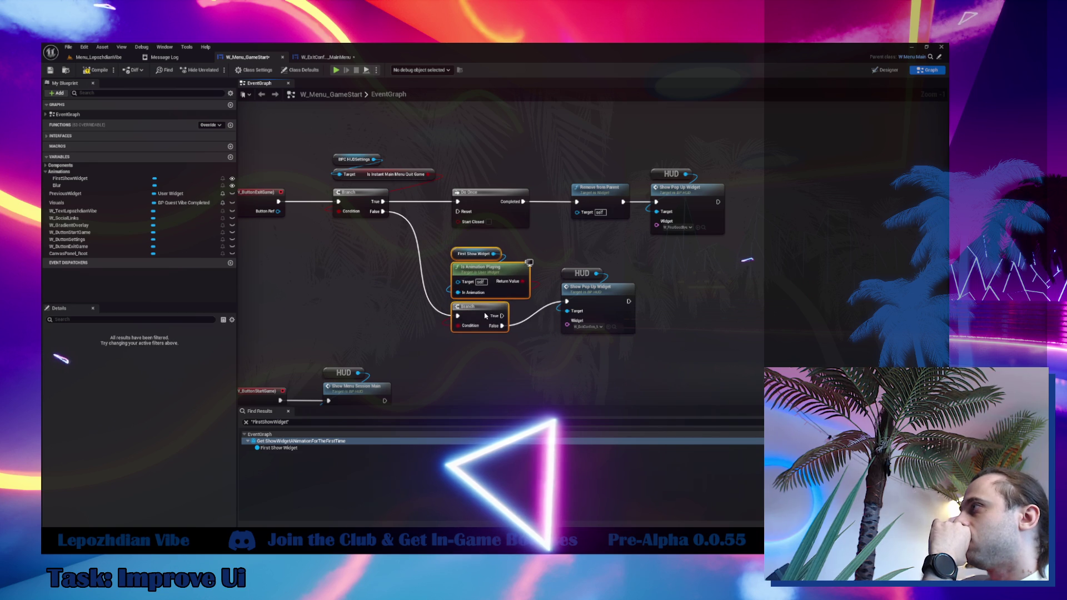
pyautogui.moveTo(589, 287); pyautogui.dragTo(597, 312)
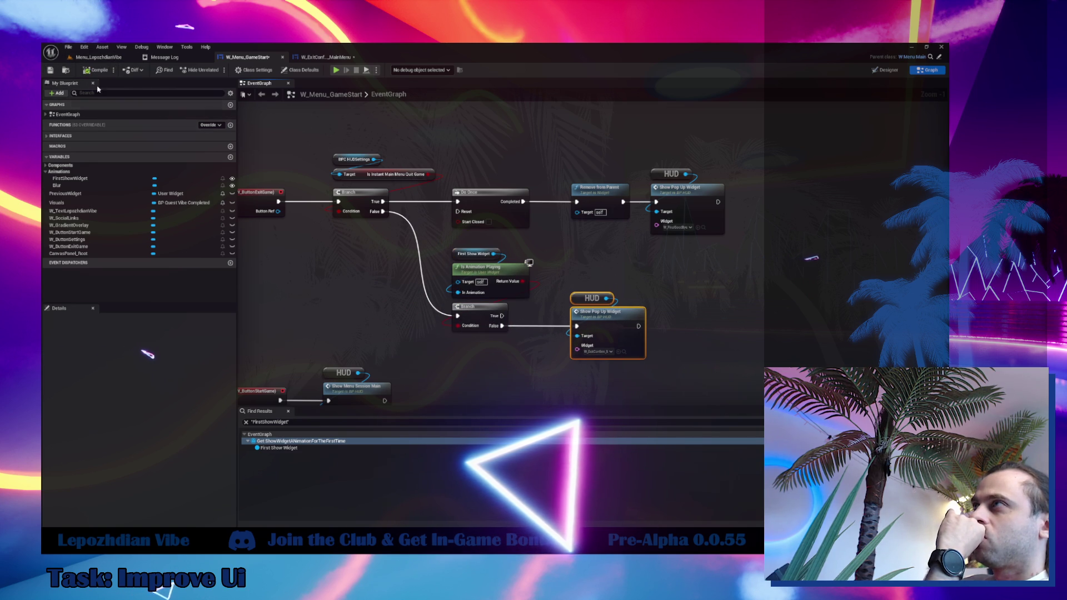
# Save all assets and start a play test of the Menu_LepozhdianVibe level.
pyautogui.click(98, 57)
pyautogui.click(68, 46)
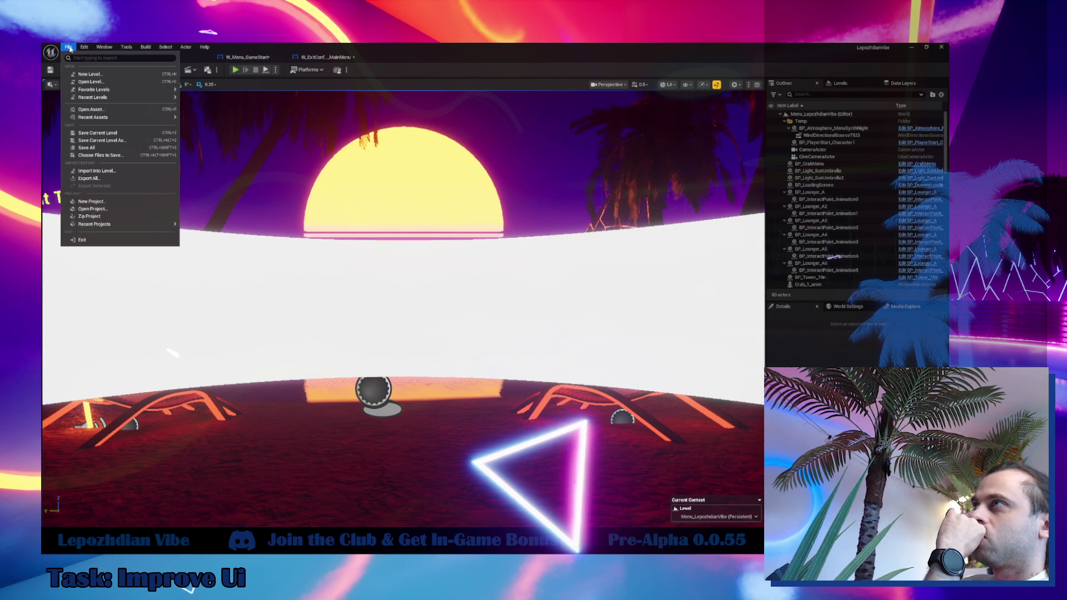
pyautogui.click(86, 147)
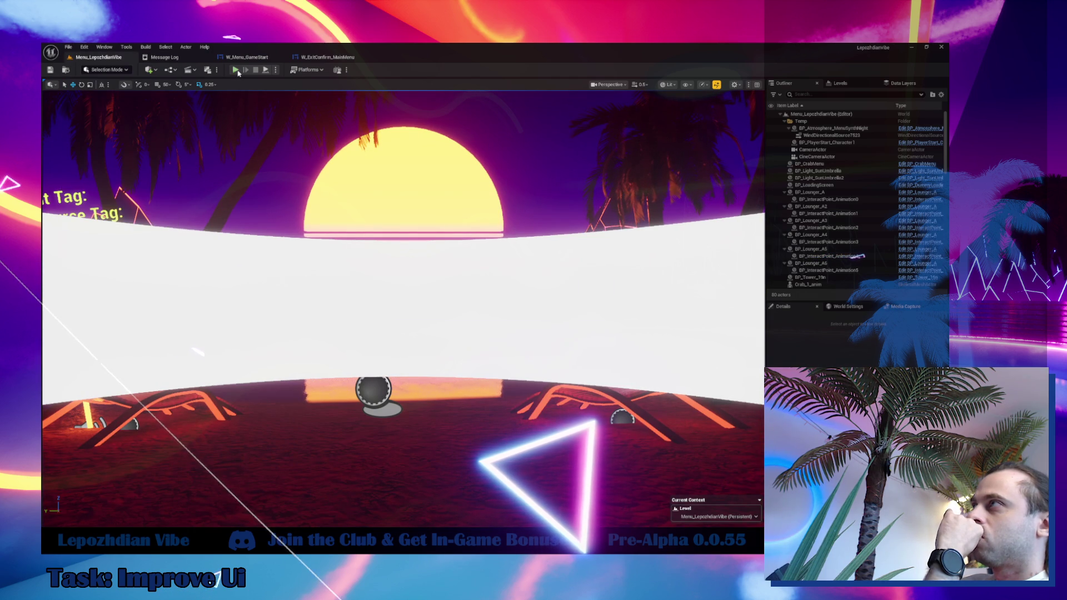
pyautogui.click(236, 70)
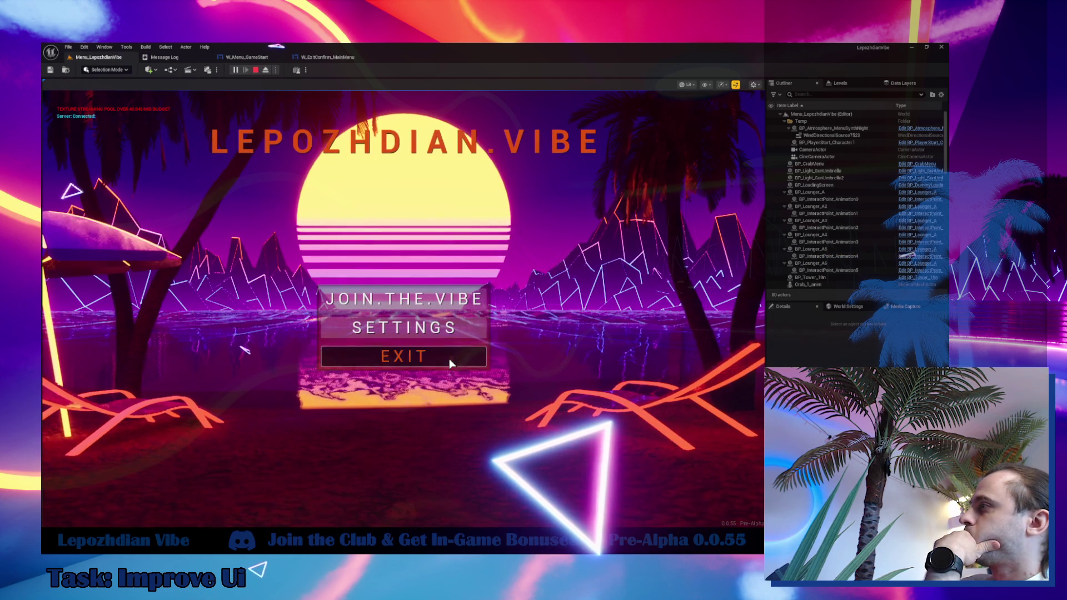
# Repeatedly open the Exit Game? popup and dismiss it with No.
pyautogui.click(449, 359)
pyautogui.click(445, 433)
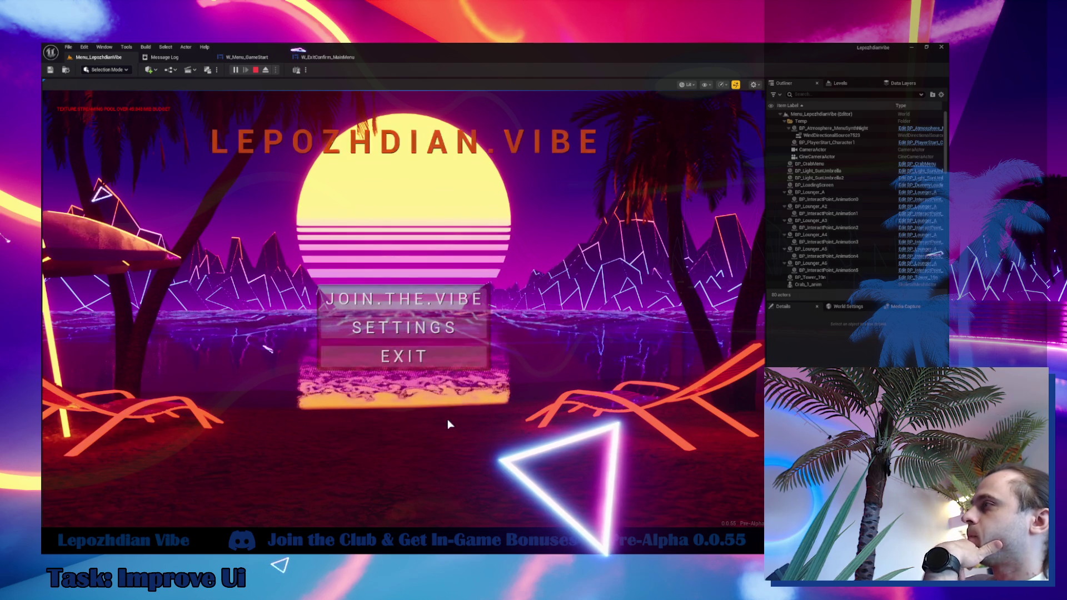
pyautogui.click(451, 358)
pyautogui.click(442, 435)
pyautogui.click(450, 357)
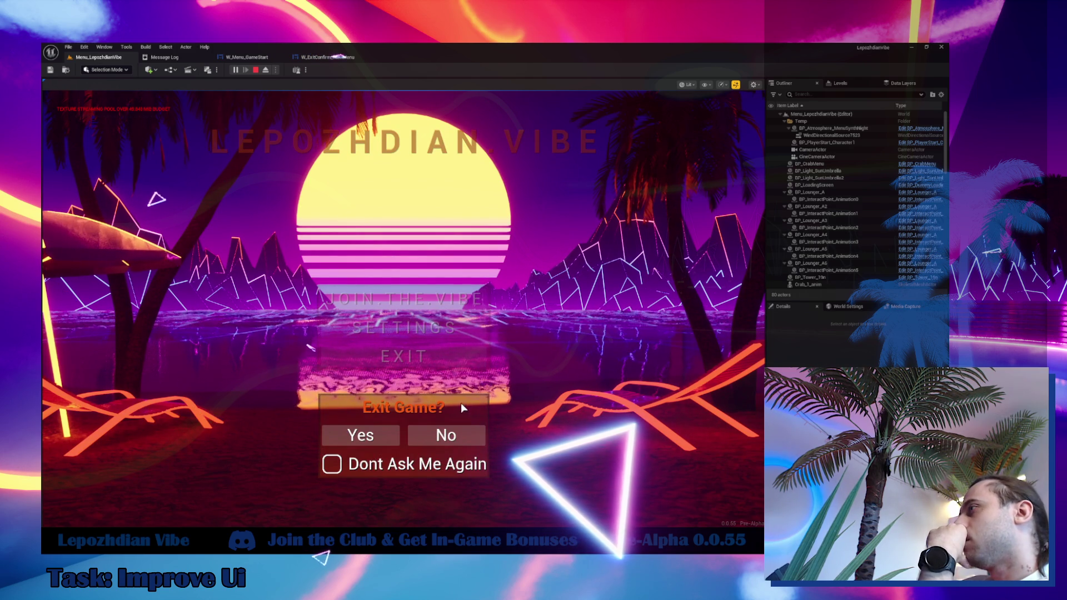
pyautogui.click(466, 438)
pyautogui.click(461, 356)
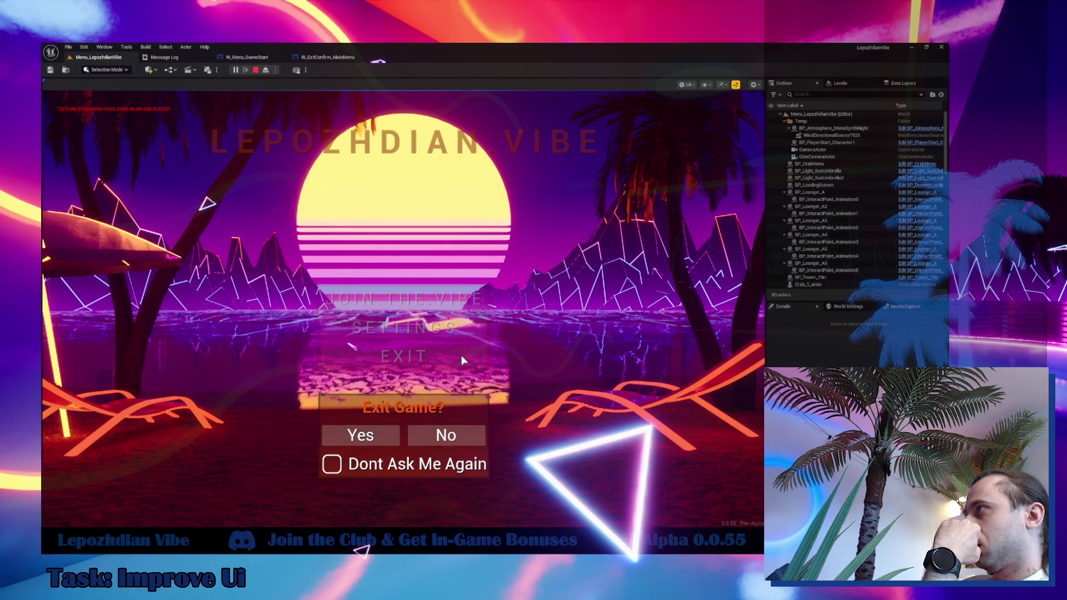
pyautogui.click(467, 433)
pyautogui.click(445, 356)
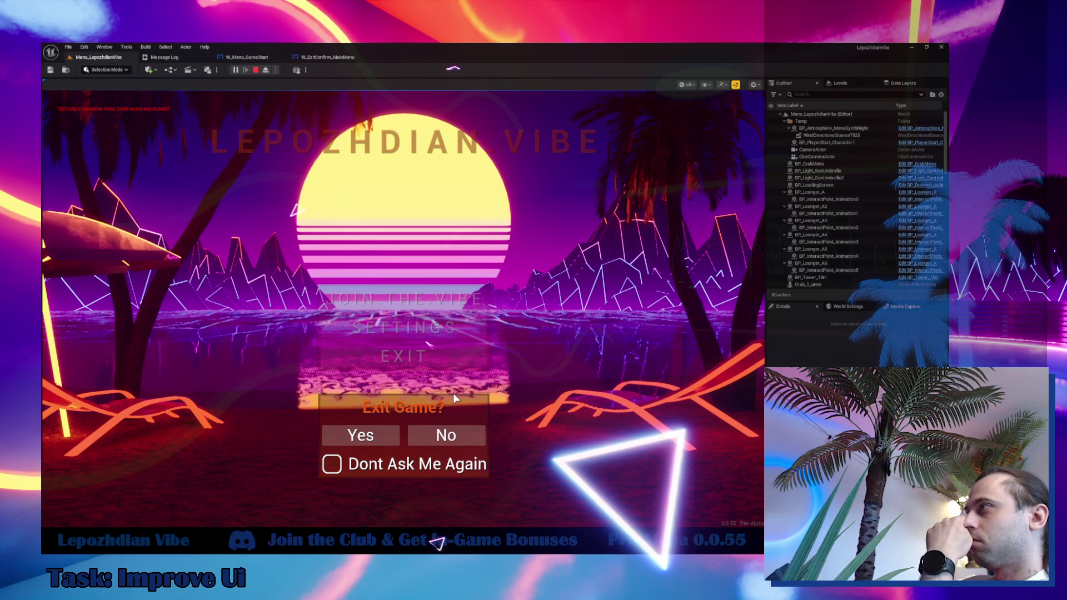
pyautogui.click(478, 438)
pyautogui.click(441, 364)
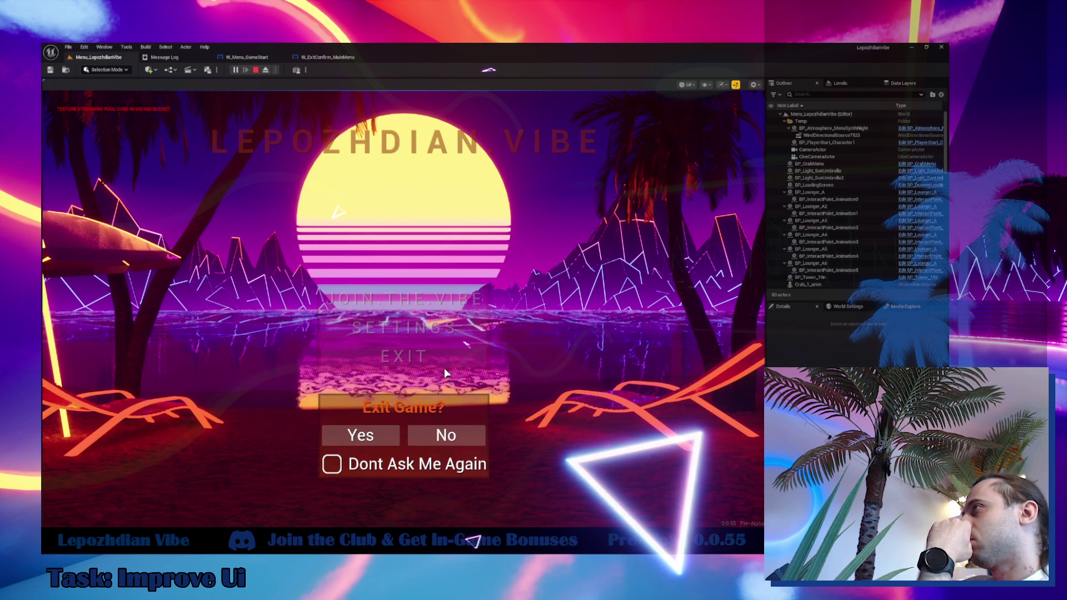
pyautogui.click(461, 444)
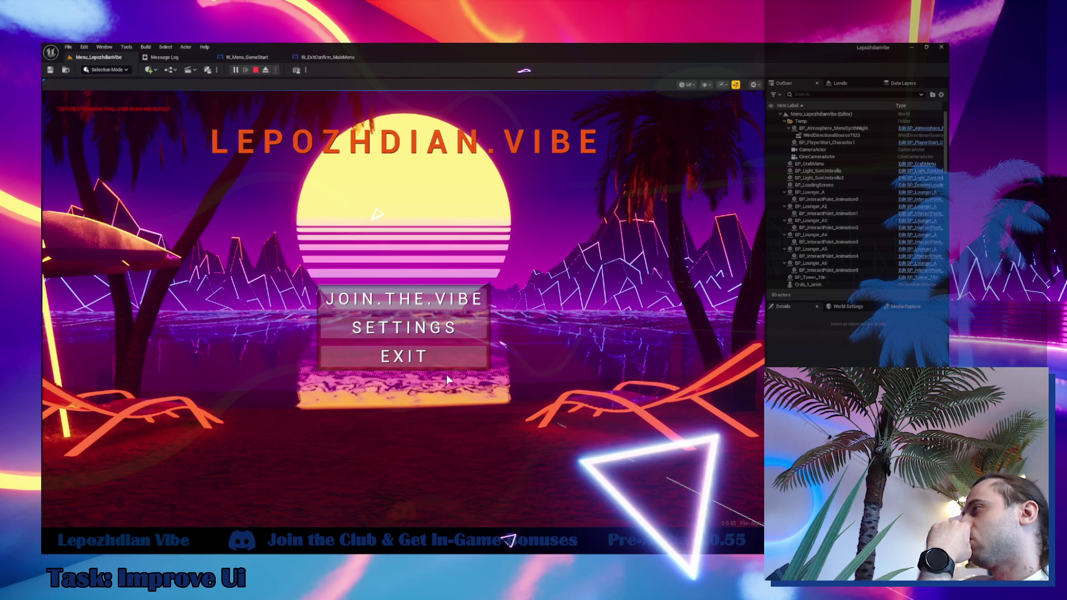
pyautogui.click(447, 365)
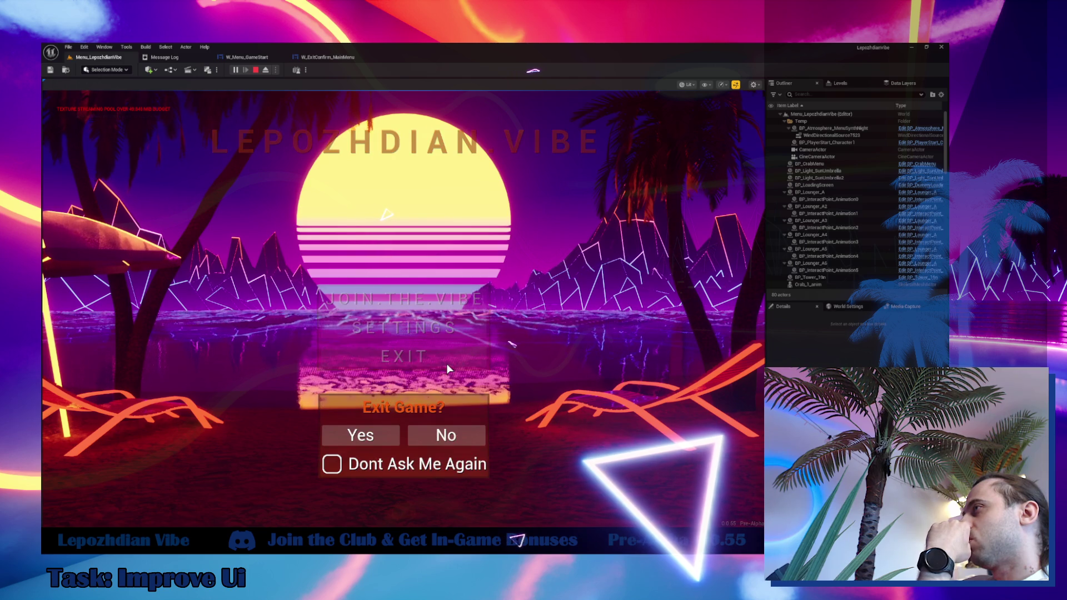
pyautogui.click(468, 436)
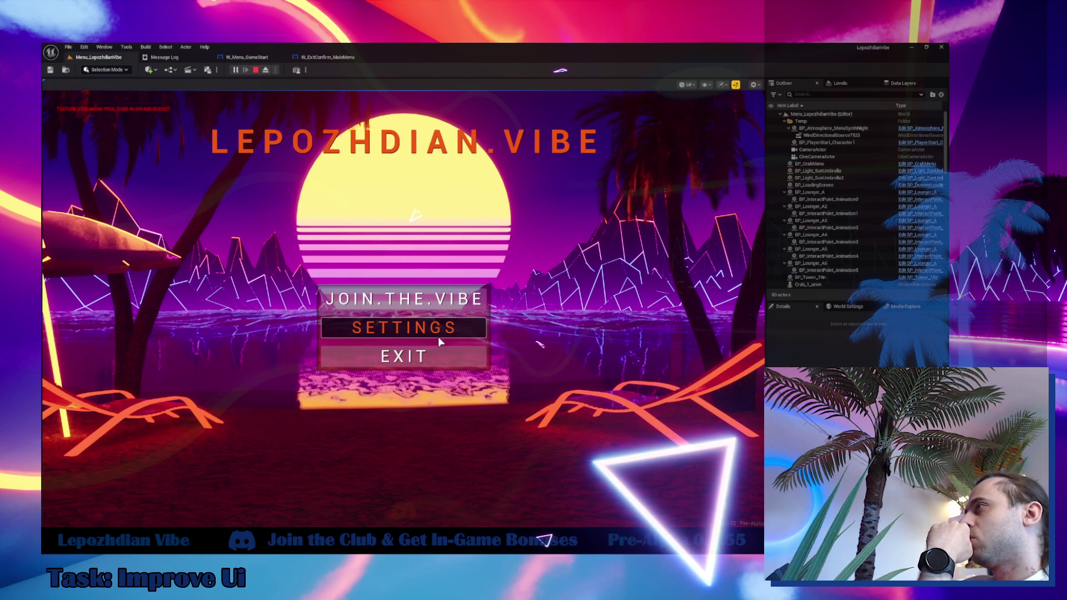
pyautogui.click(437, 337)
# Flip through the Graphics, Controls and HUD settings tabs, ending on Graphics.
pyautogui.click(329, 105)
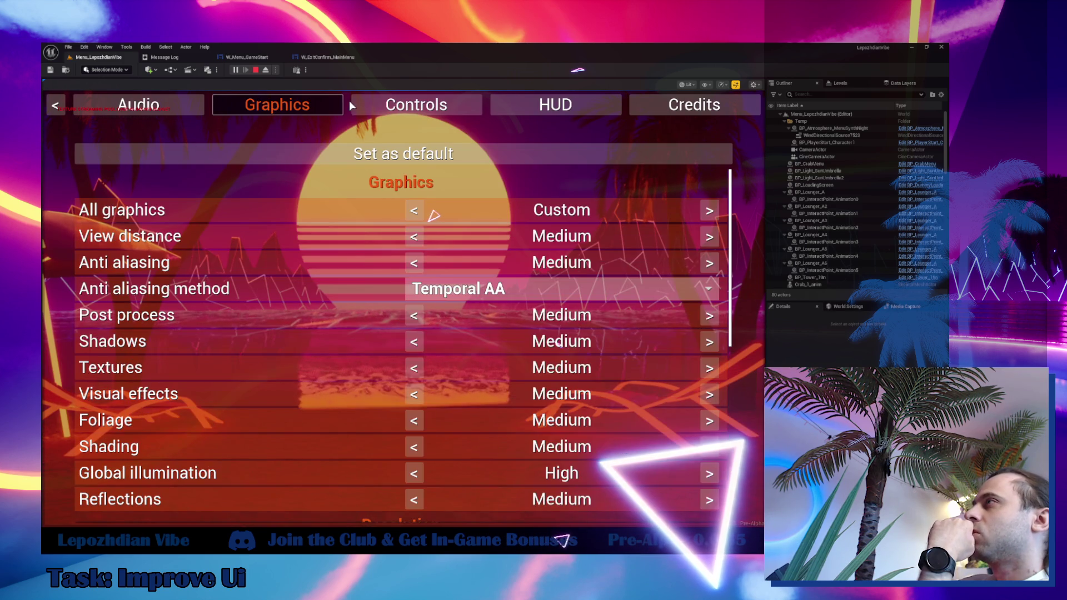
pyautogui.click(398, 109)
pyautogui.click(278, 107)
pyautogui.click(534, 108)
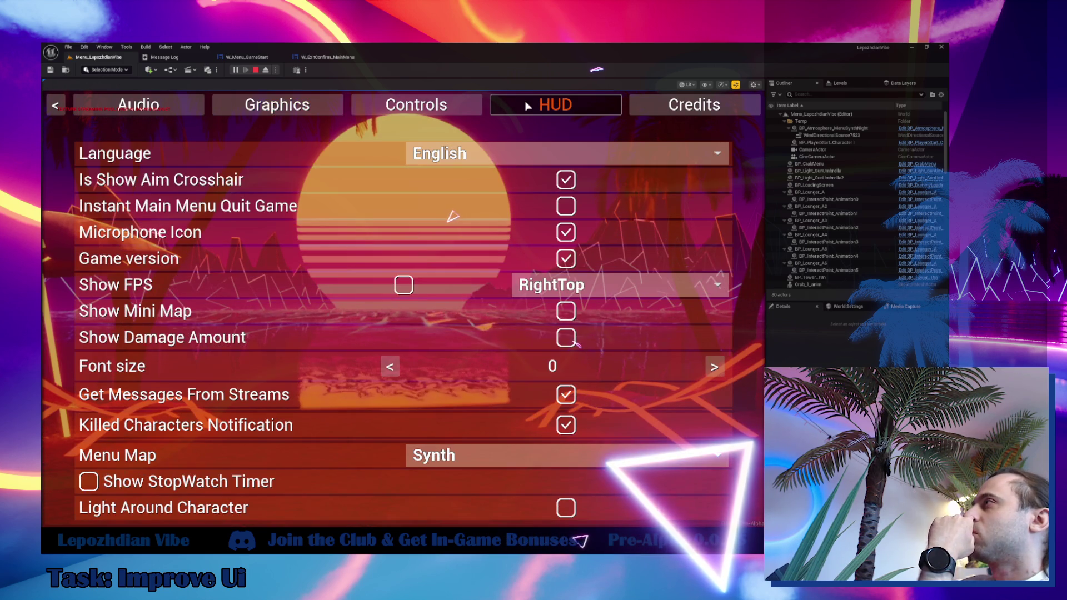
pyautogui.click(265, 109)
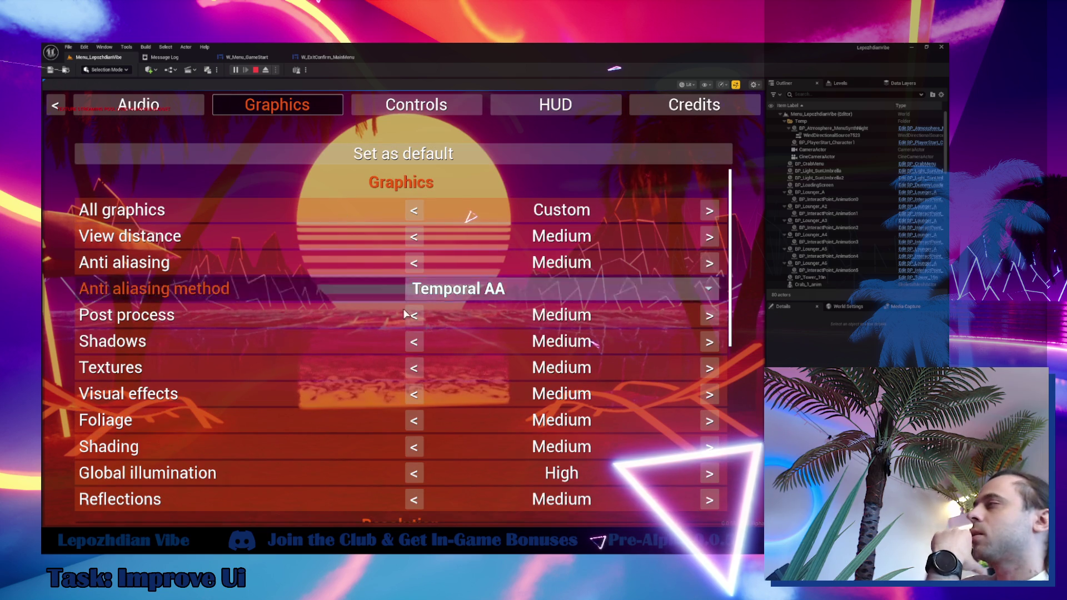
pyautogui.scroll(-5, 241, 360)
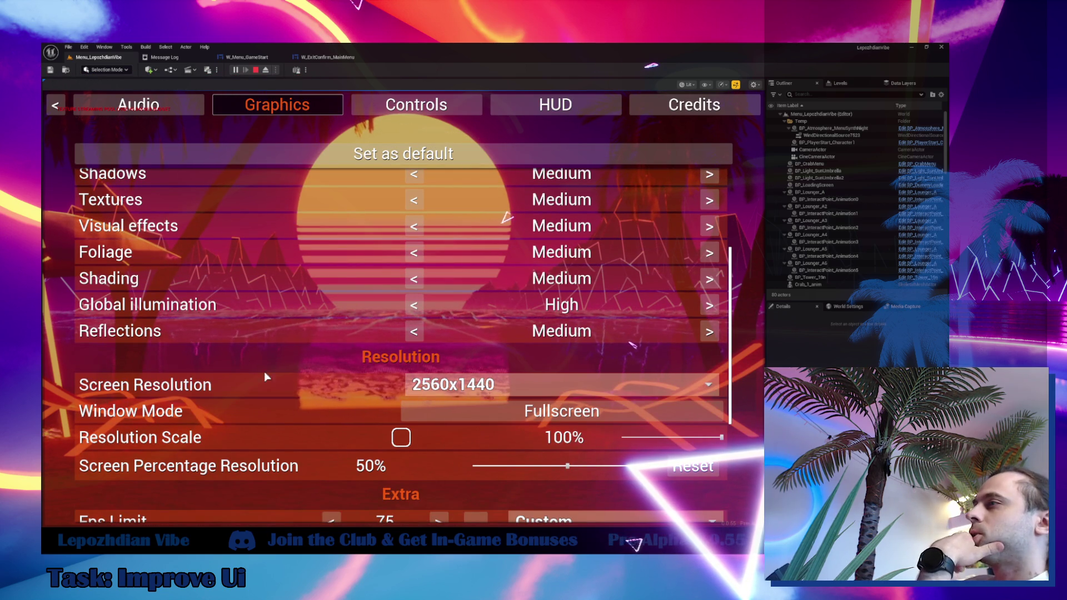
# Open and close the Screen Resolution dropdown several times, keeping 2560x1440.
pyautogui.click(453, 388)
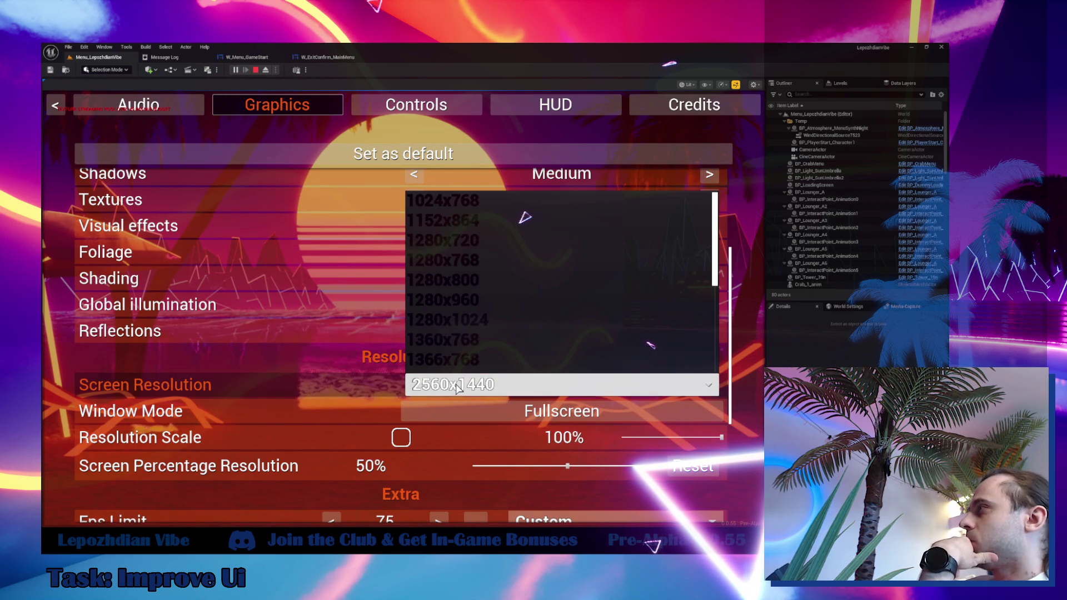
pyautogui.click(453, 389)
pyautogui.click(453, 388)
pyautogui.scroll(-1, 491, 342)
pyautogui.scroll(8, 538, 304)
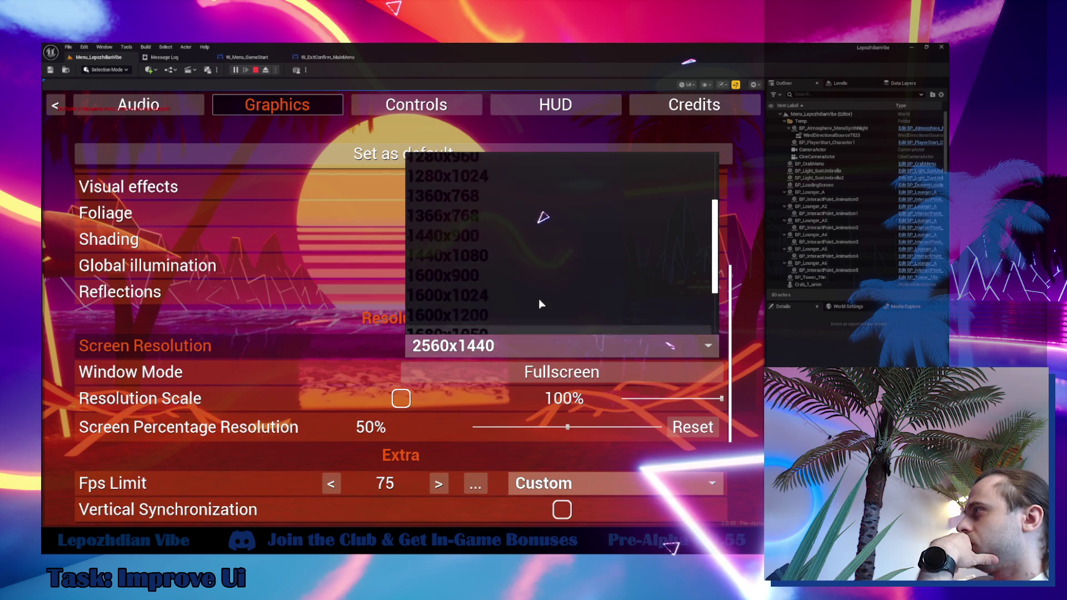
pyautogui.click(694, 424)
pyautogui.click(694, 423)
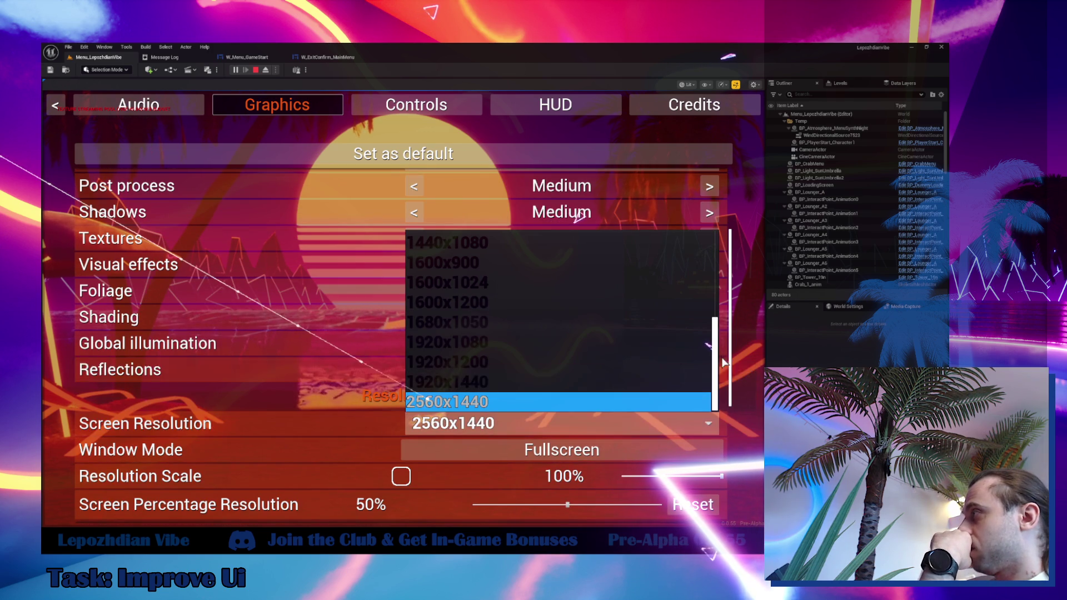
pyautogui.scroll(3, 708, 297)
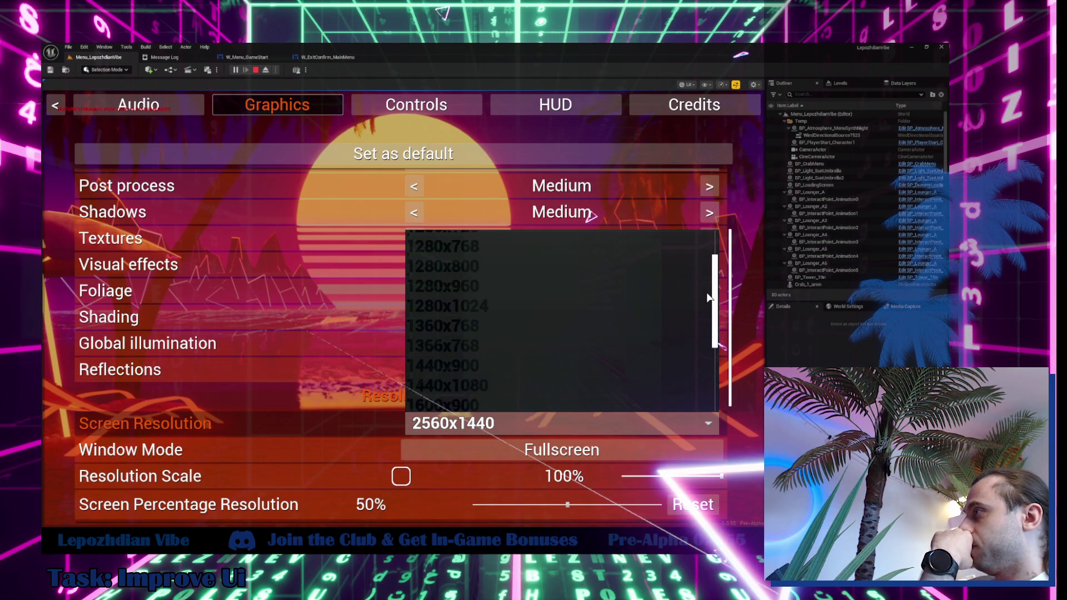
pyautogui.scroll(-5, 709, 298)
pyautogui.click(438, 429)
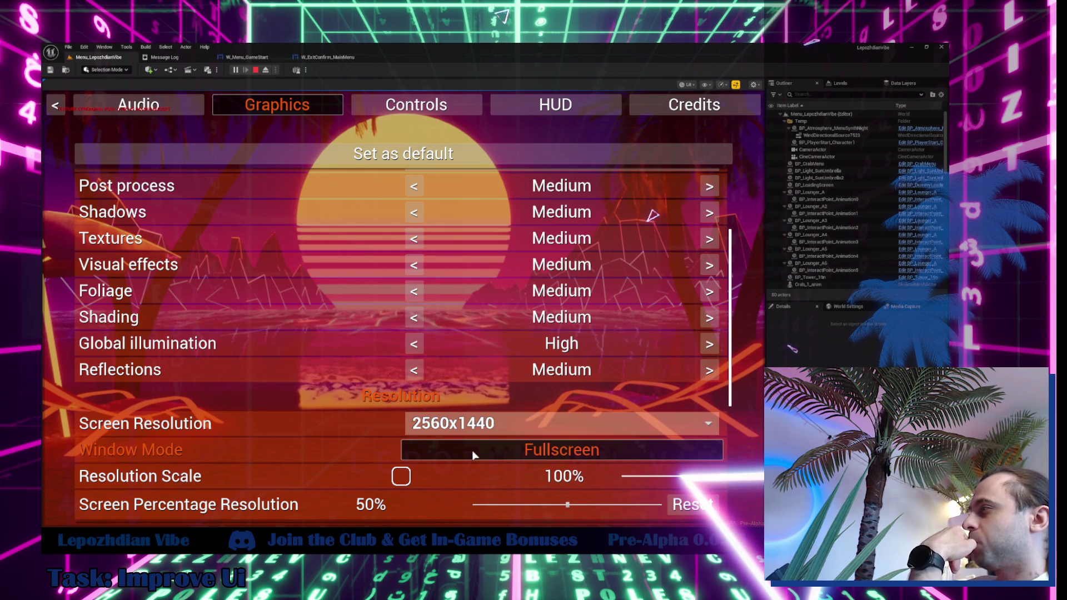
pyautogui.click(515, 451)
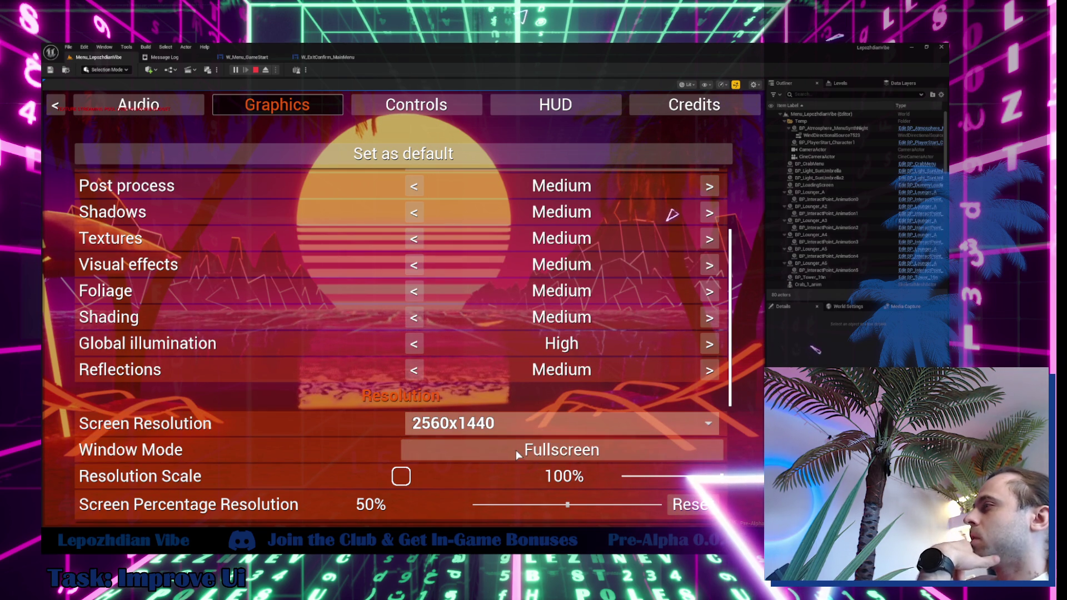
pyautogui.click(531, 456)
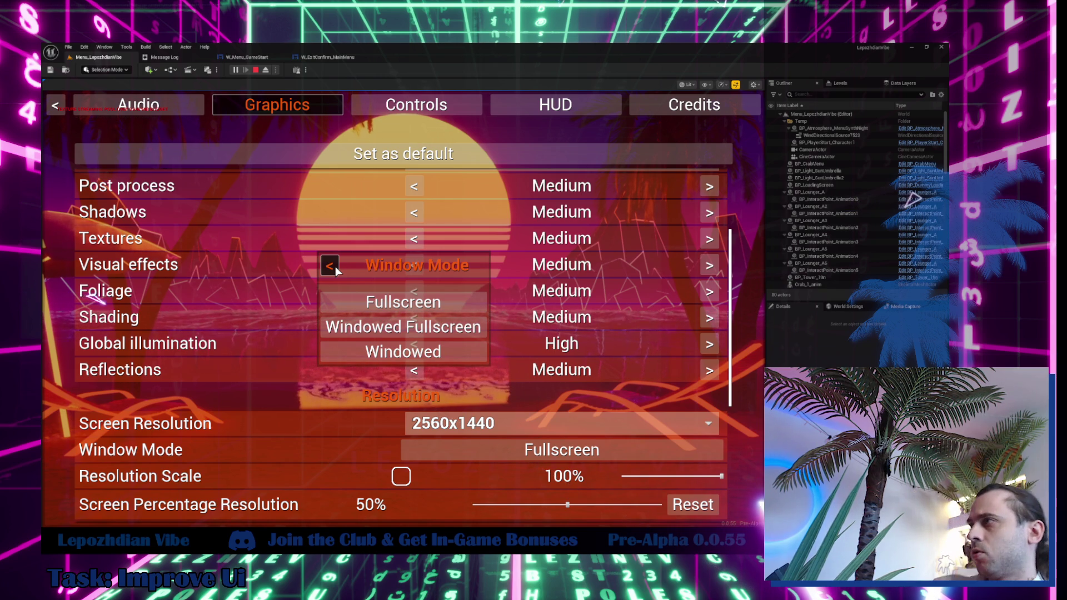
pyautogui.click(481, 383)
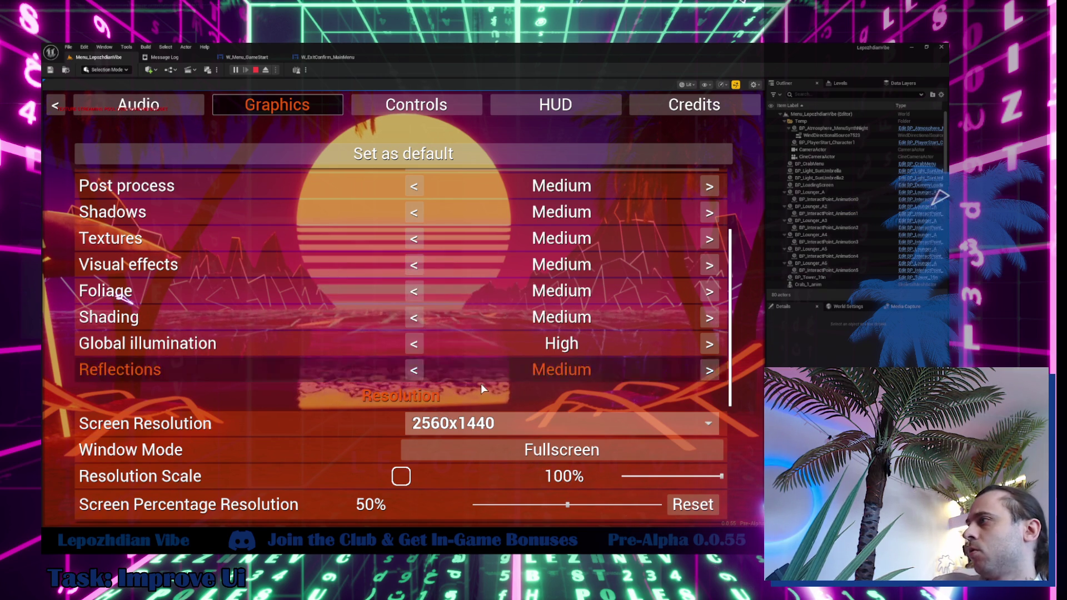
pyautogui.click(512, 424)
pyautogui.scroll(-2, 528, 275)
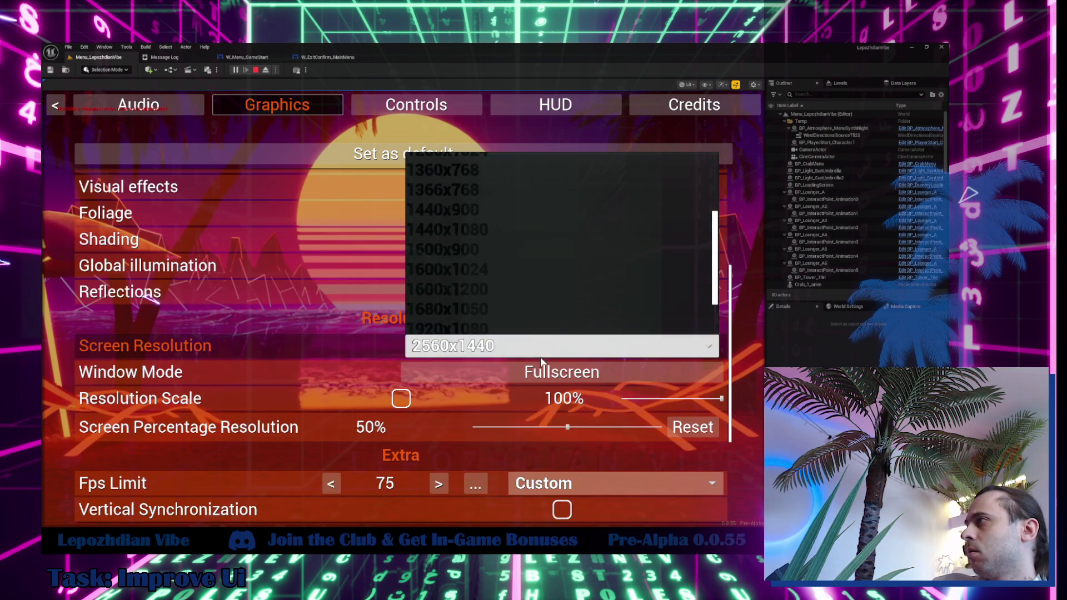
pyautogui.scroll(5, 523, 279)
pyautogui.click(545, 461)
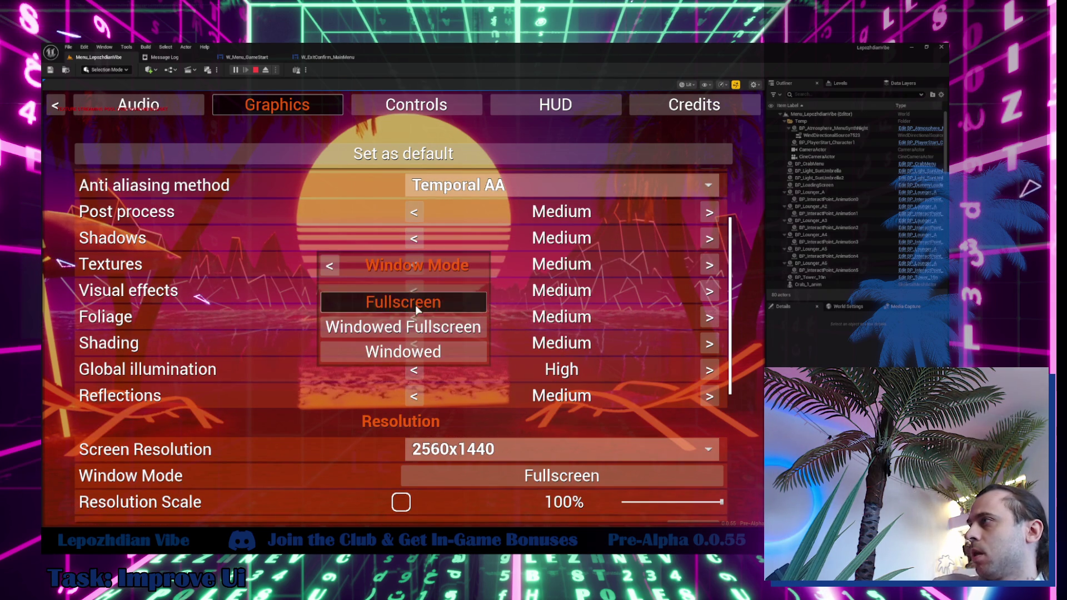
pyautogui.click(329, 265)
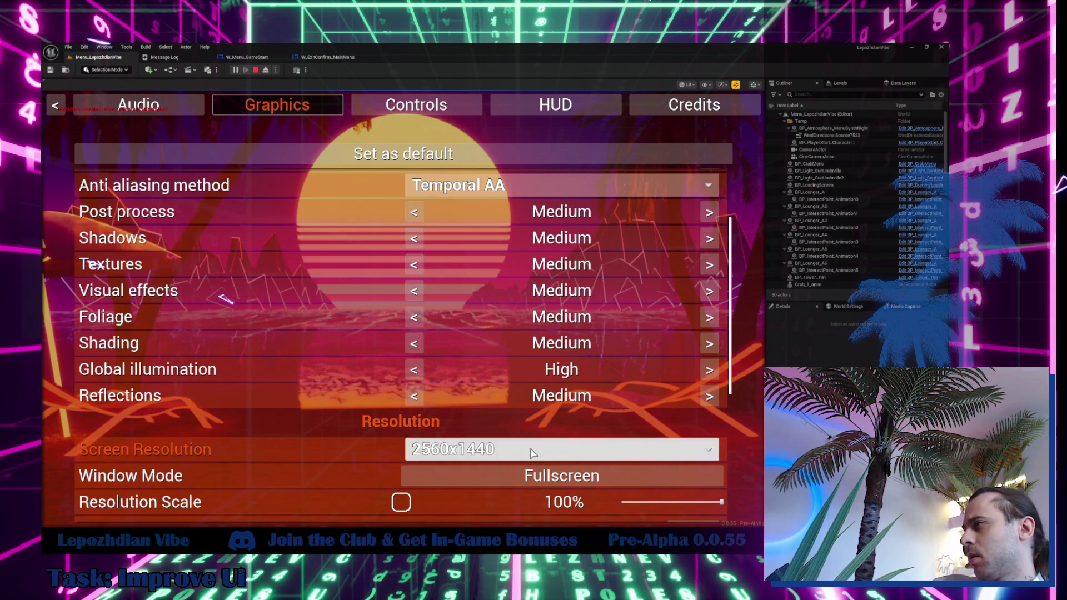
pyautogui.click(532, 452)
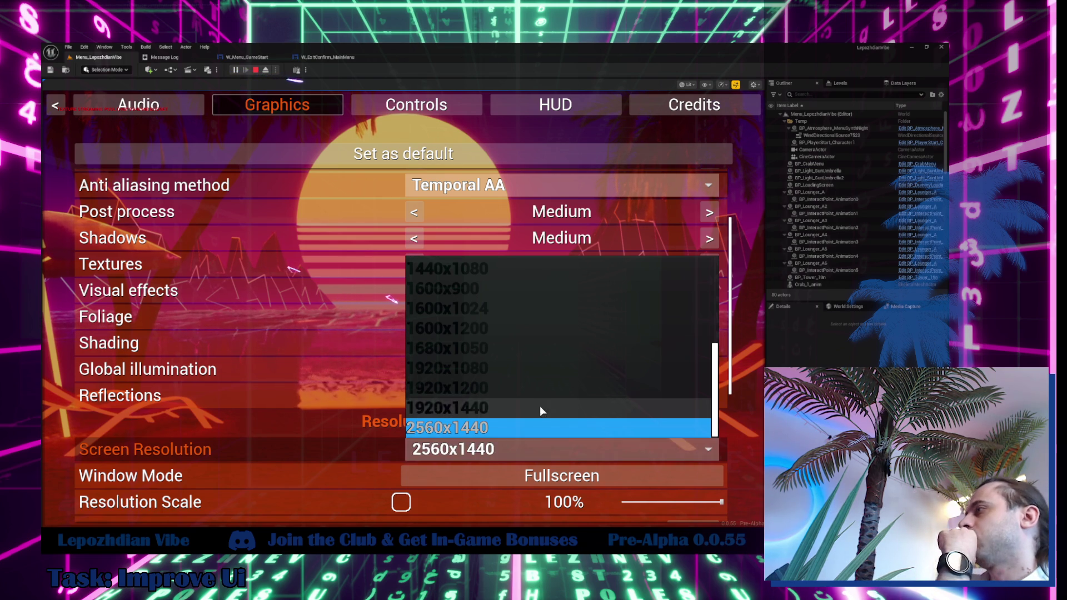
pyautogui.click(543, 444)
pyautogui.scroll(-1, 289, 452)
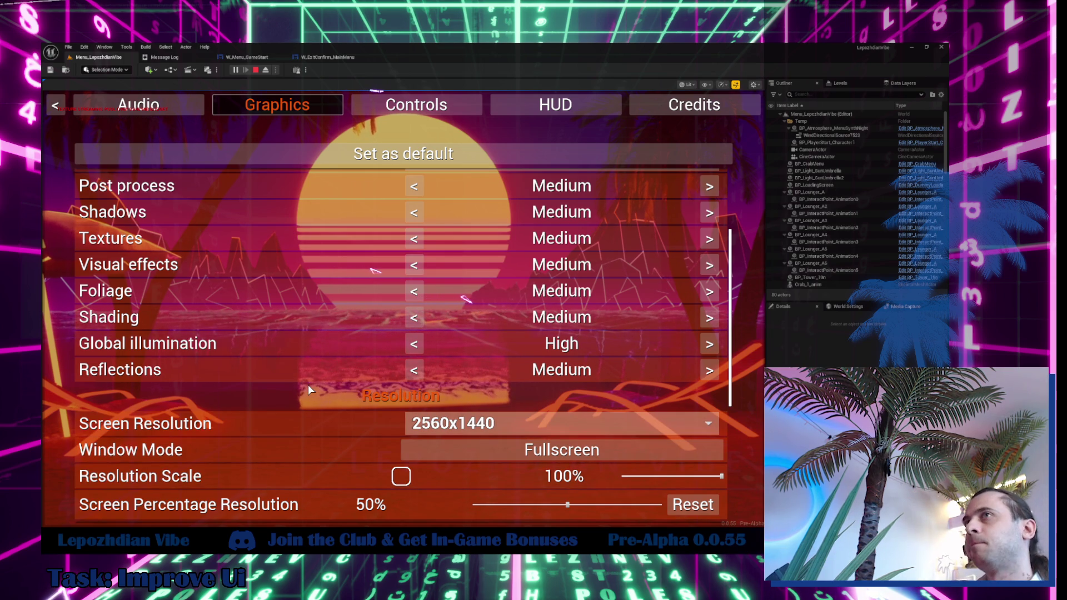
# Stop play, search the Content folder for 'settings', and open W_GraphicsSettings.
pyautogui.press('Escape')
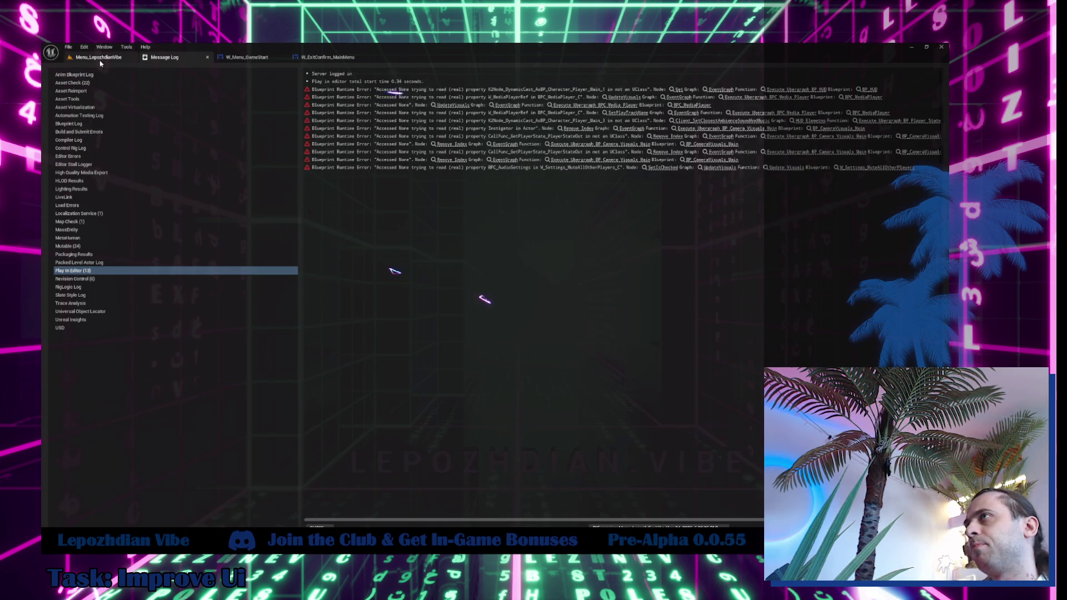
pyautogui.click(100, 59)
pyautogui.scroll(15, 105, 450)
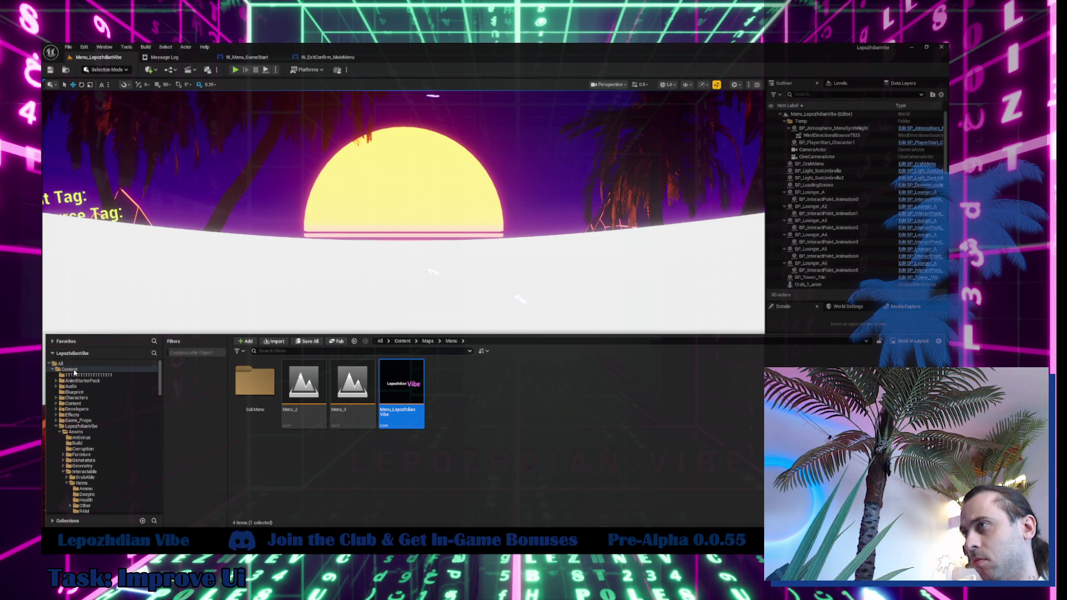
pyautogui.click(70, 369)
pyautogui.click(288, 350)
pyautogui.write('settings')
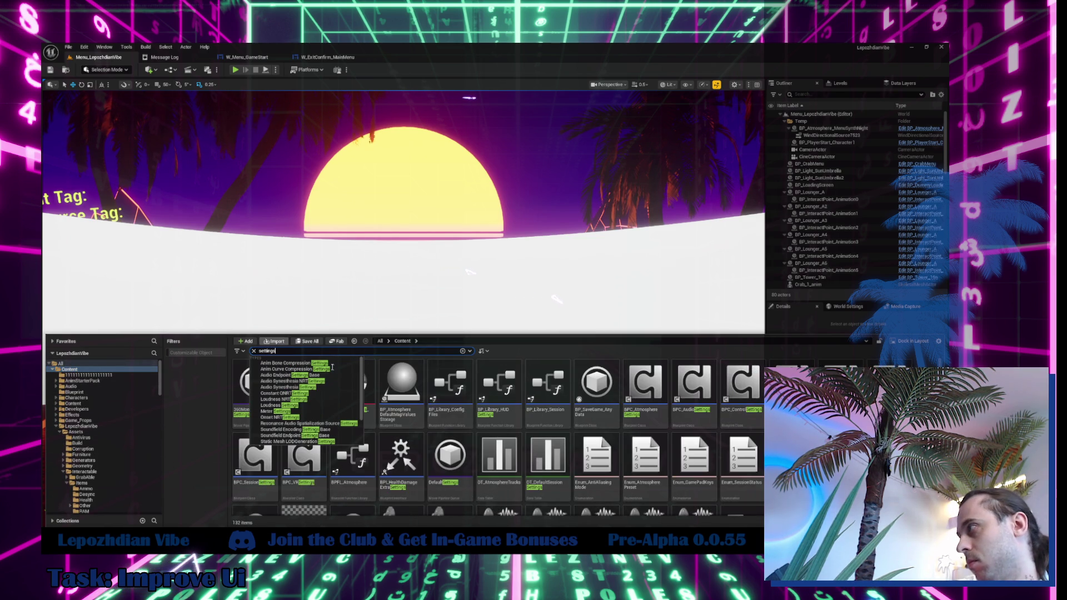
pyautogui.scroll(-3, 712, 464)
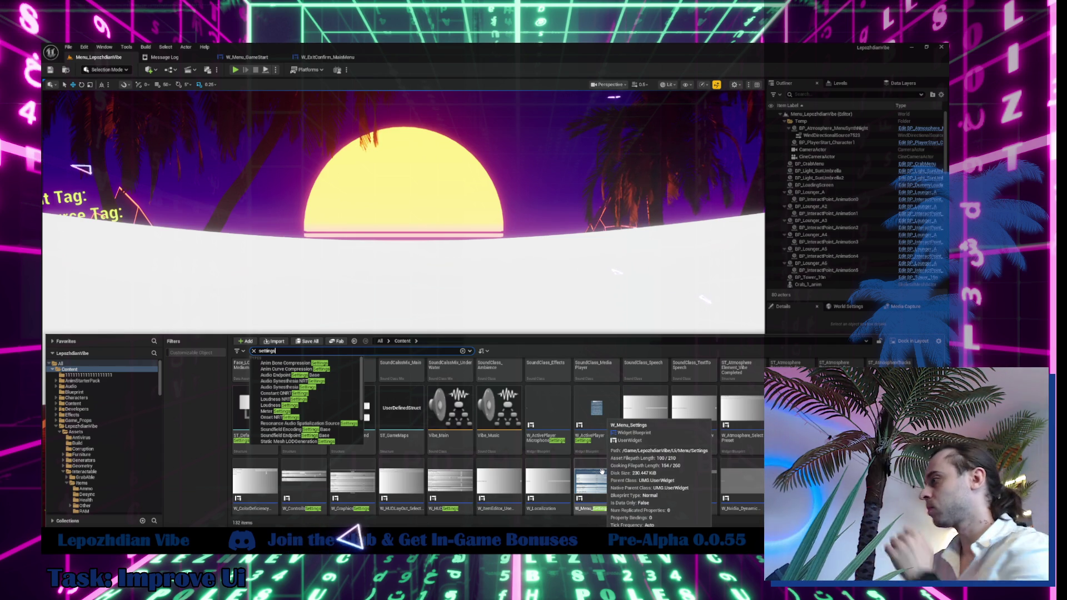
pyautogui.click(366, 478)
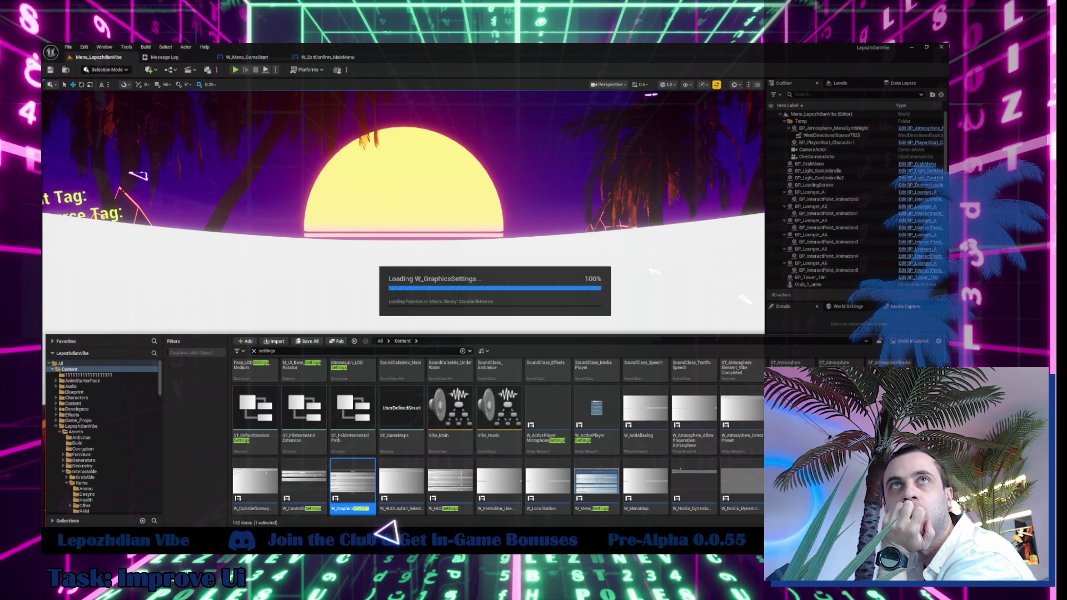
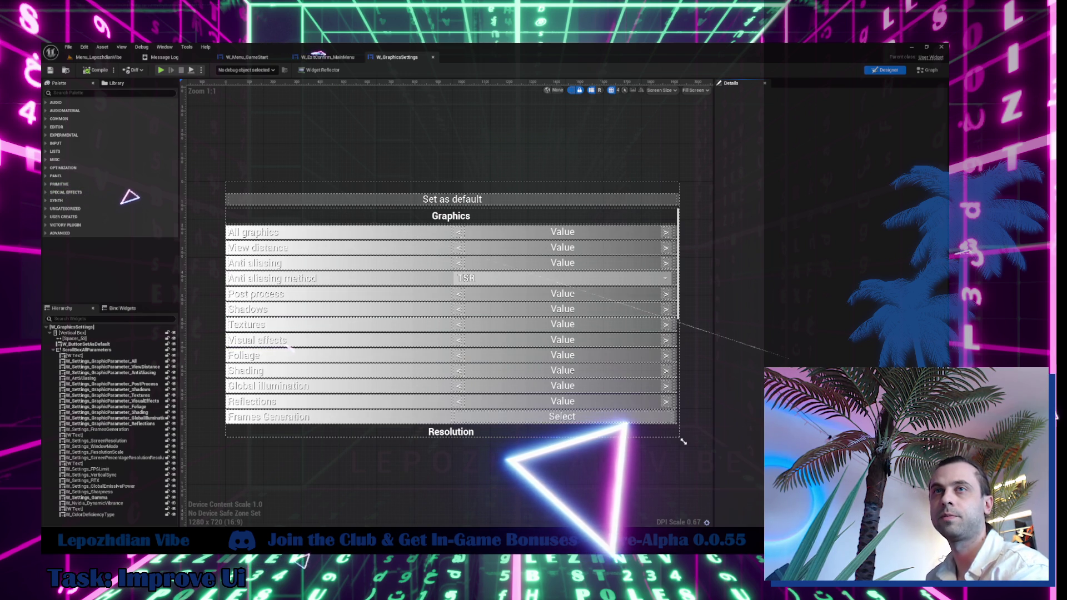
# Check resource usage in Task Manager and select the Graphics options block.
pyautogui.hotkey('ctrl', 'shift', 'Escape')
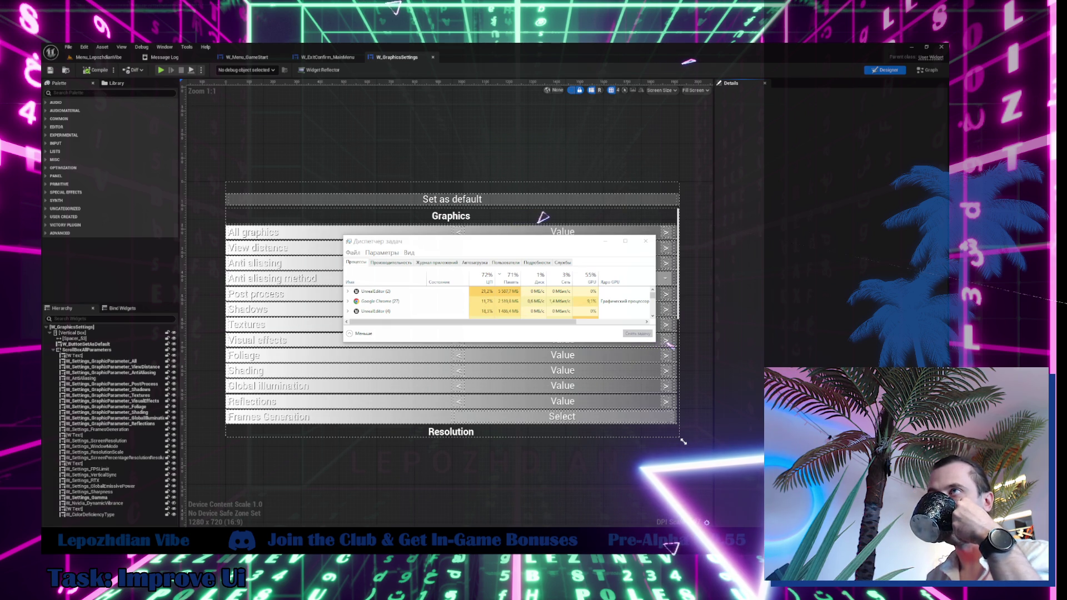
pyautogui.click(609, 221)
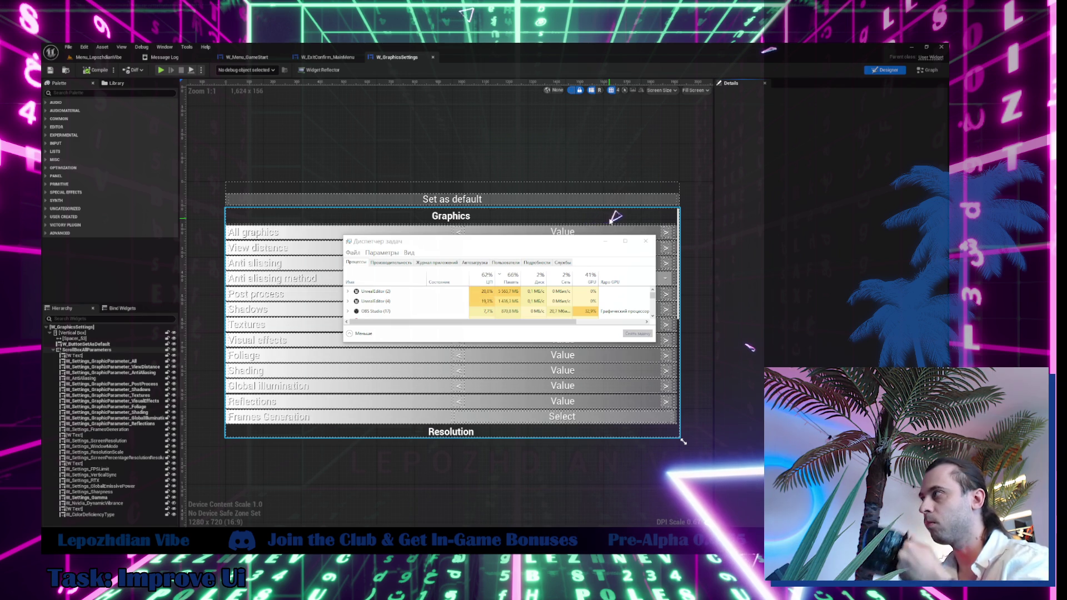
pyautogui.click(647, 242)
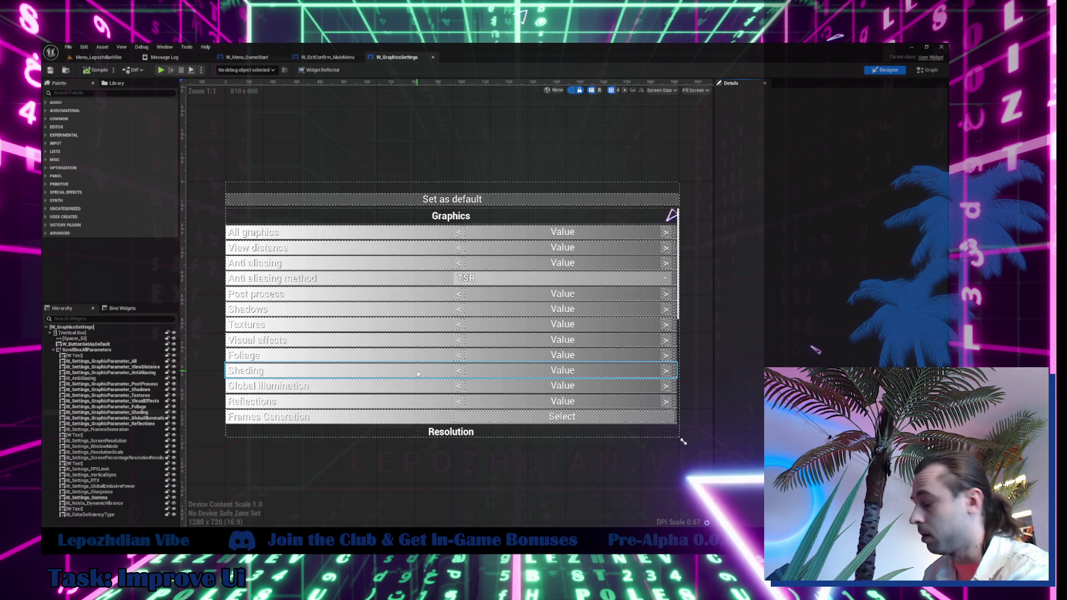
# Rename the Graphics heading to 'General' and select the screen resolution row.
pyautogui.scroll(-3, 428, 373)
pyautogui.scroll(2, 432, 373)
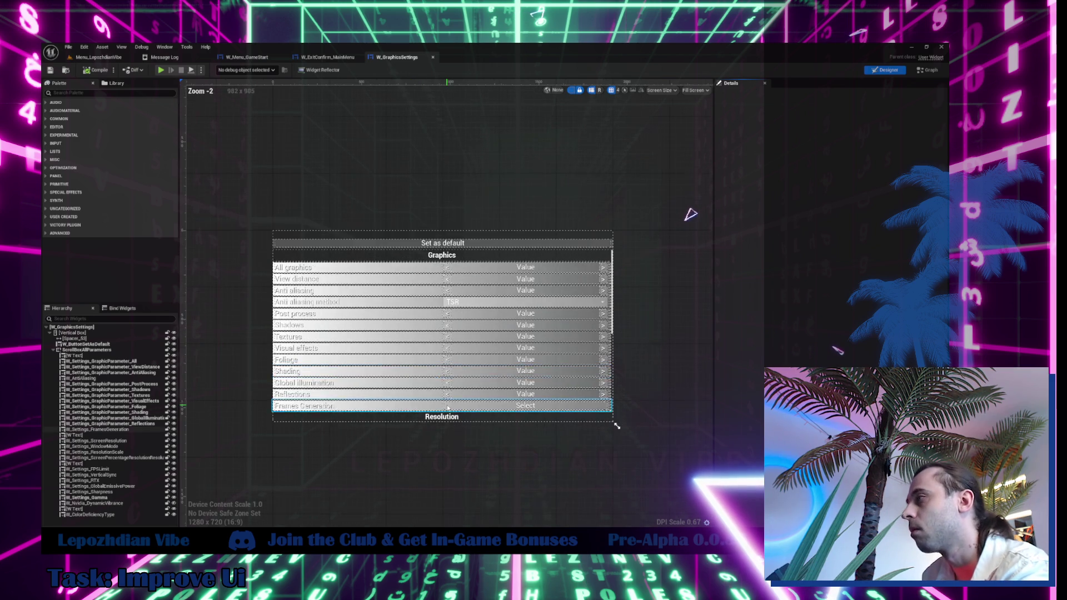
pyautogui.doubleClick(436, 230)
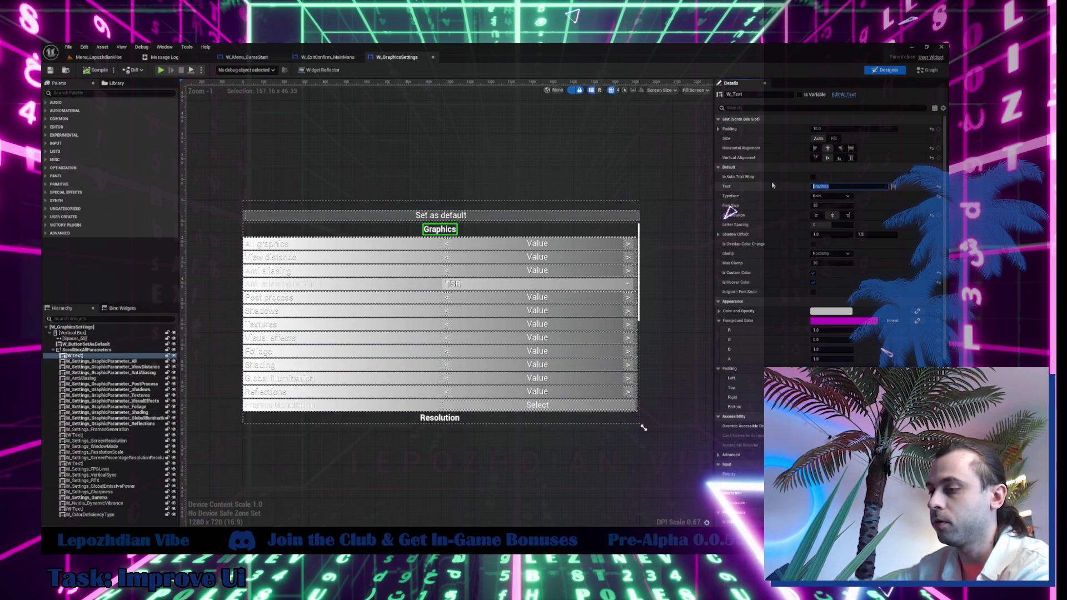
pyautogui.write('Ge')
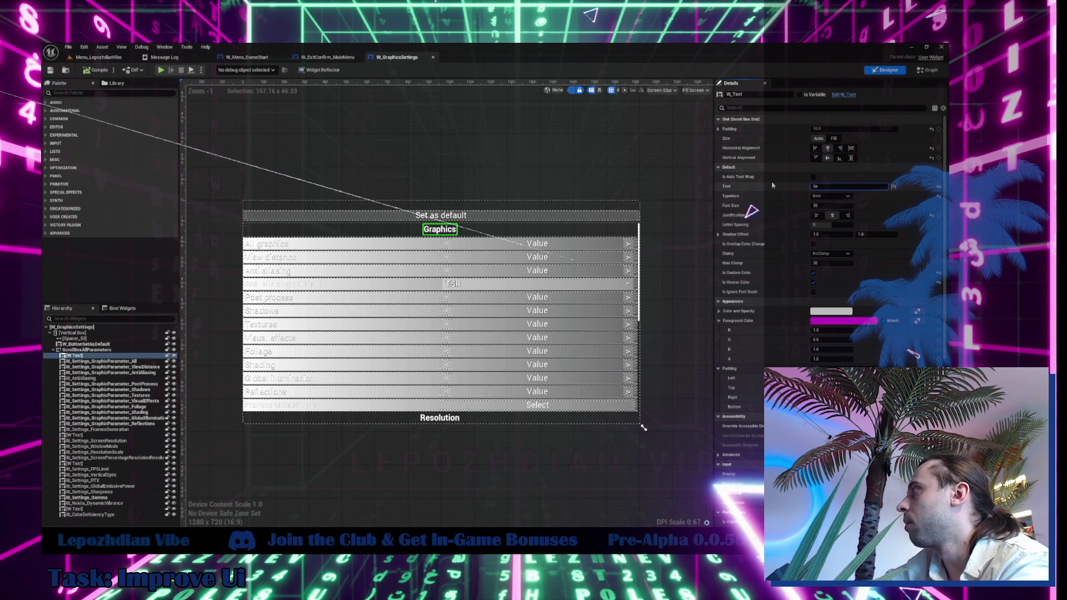
pyautogui.write('neral')
pyautogui.press('Return')
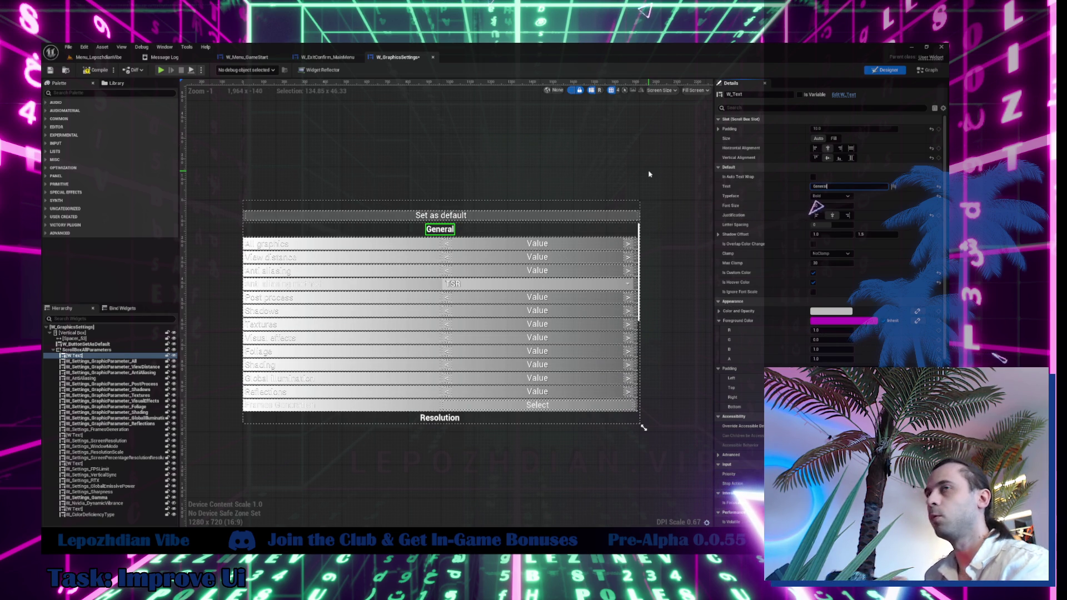
pyautogui.click(642, 201)
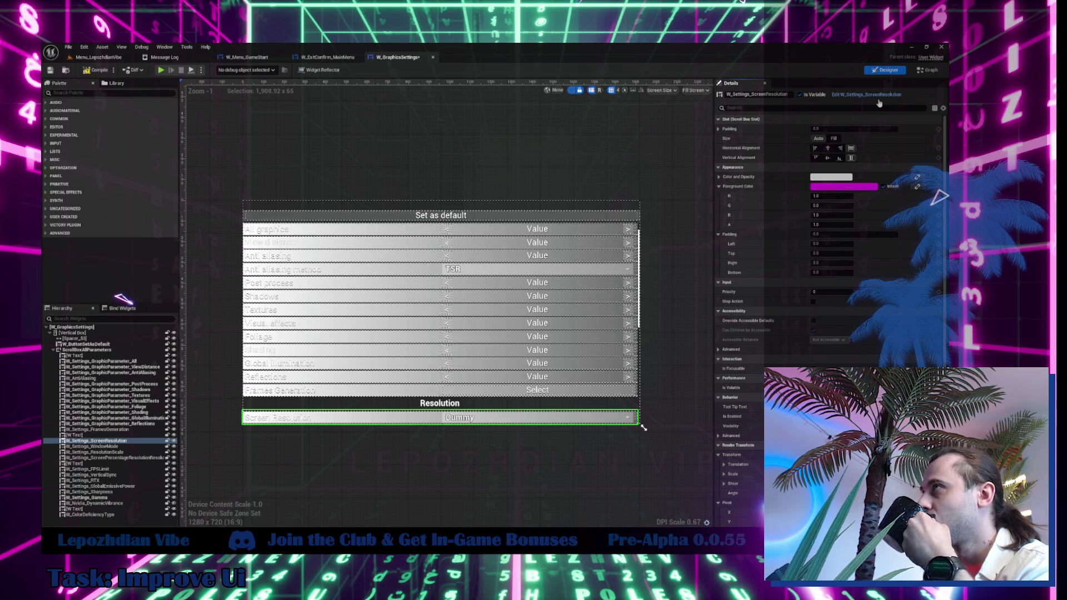
# In W_Settings_ScreenResolution's event graph, inspect UpdateVisuals and delete the Update Visuals call after Event Construct.
pyautogui.click(878, 99)
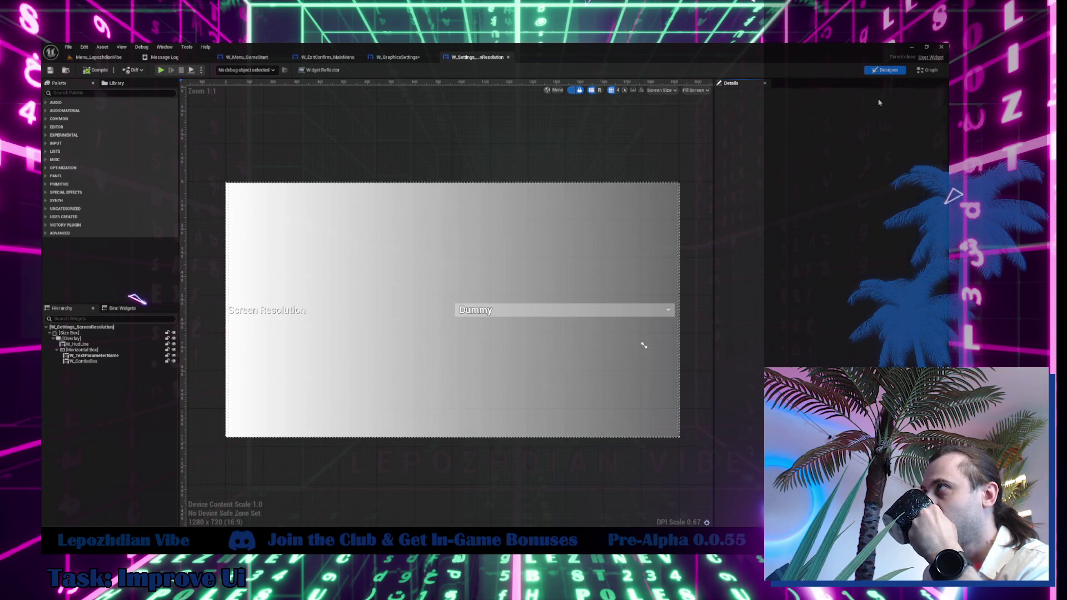
pyautogui.click(928, 71)
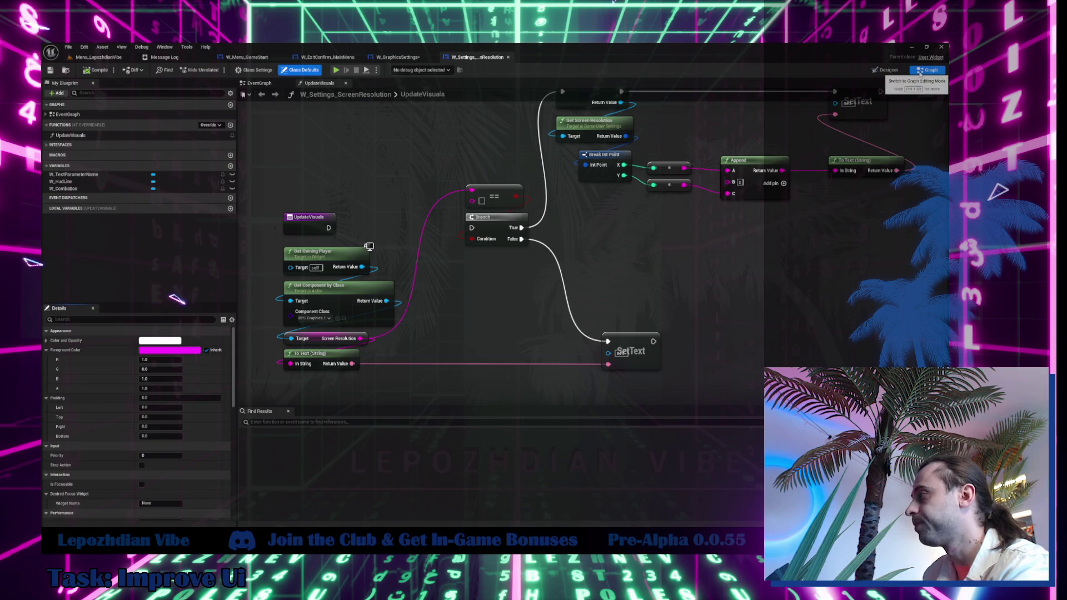
pyautogui.click(266, 84)
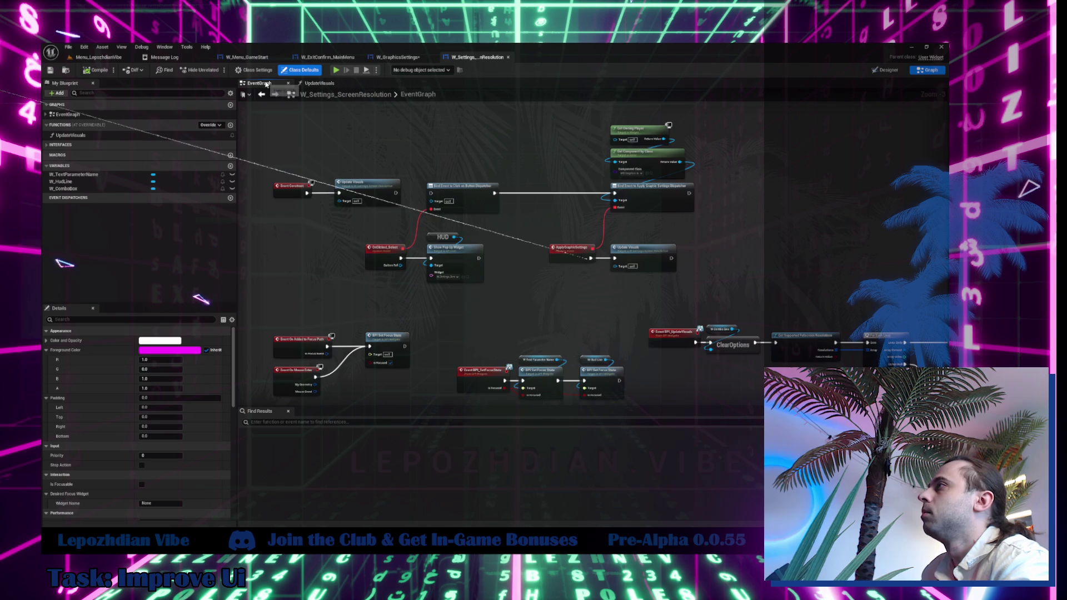
pyautogui.doubleClick(354, 194)
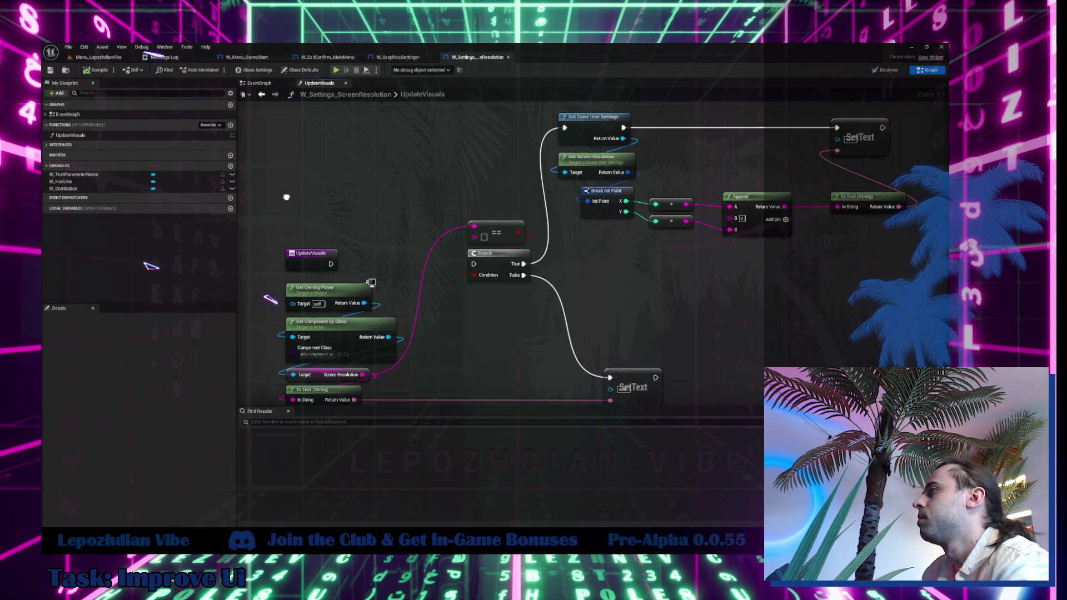
pyautogui.click(265, 84)
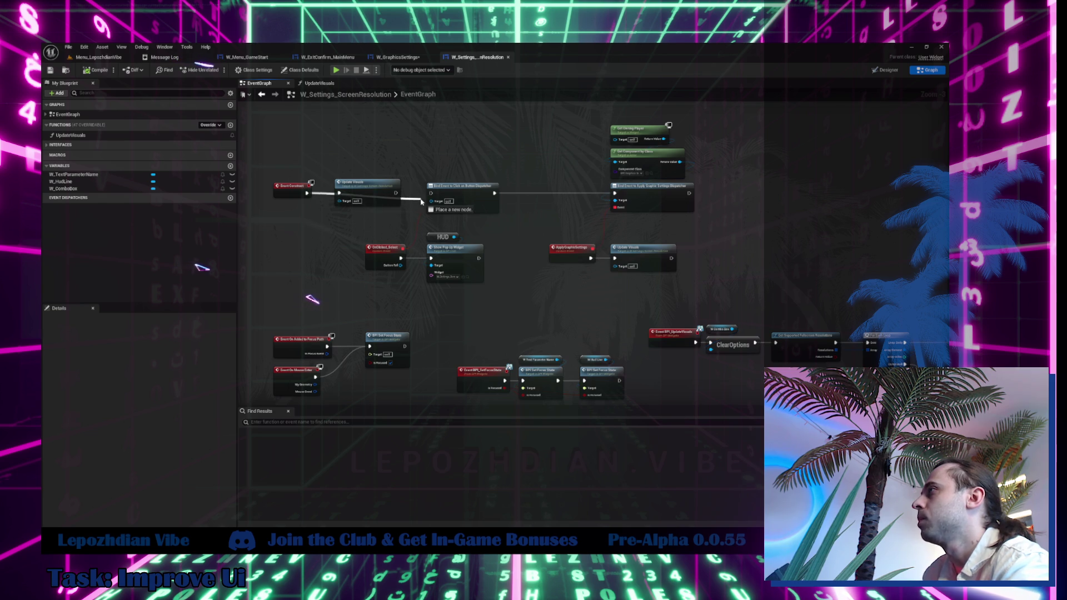
pyautogui.click(359, 205)
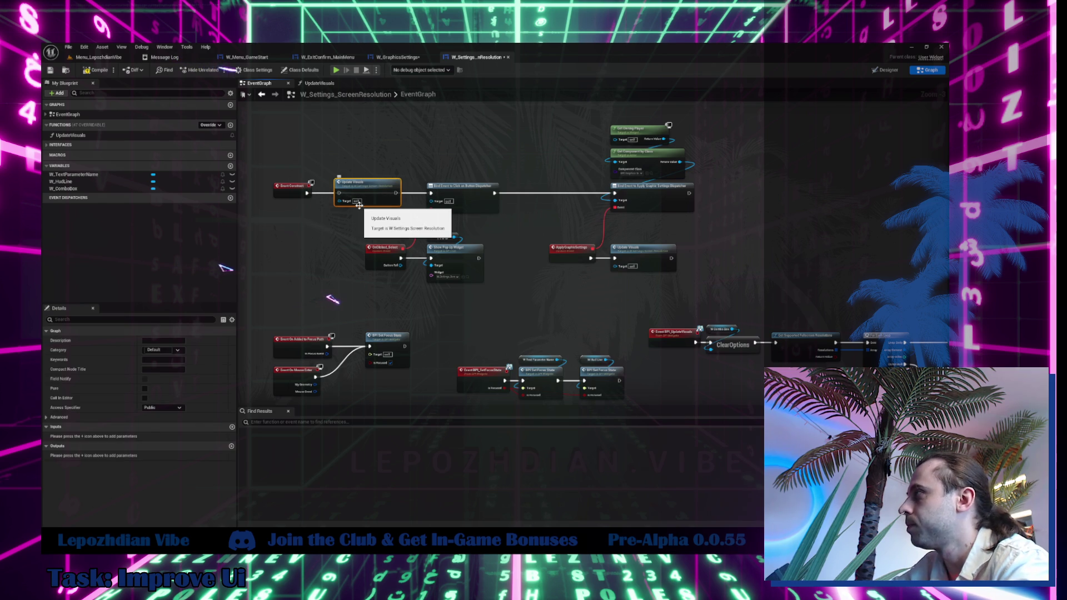
pyautogui.press('Delete')
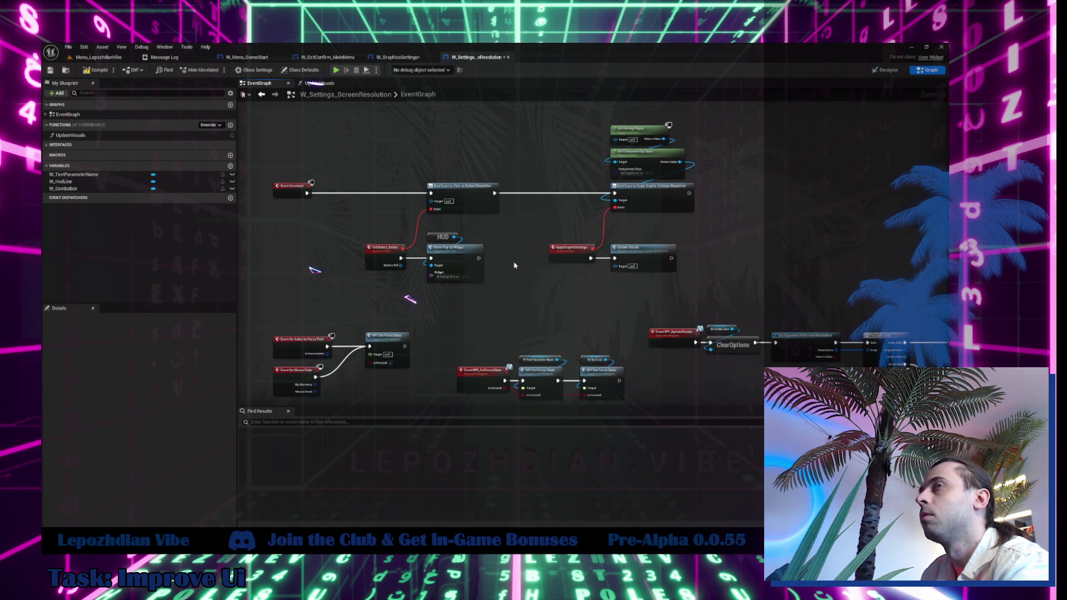
# Delete the OnClicked_Select, HUD and Show Pop Up Widget nodes.
pyautogui.scroll(1, 513, 266)
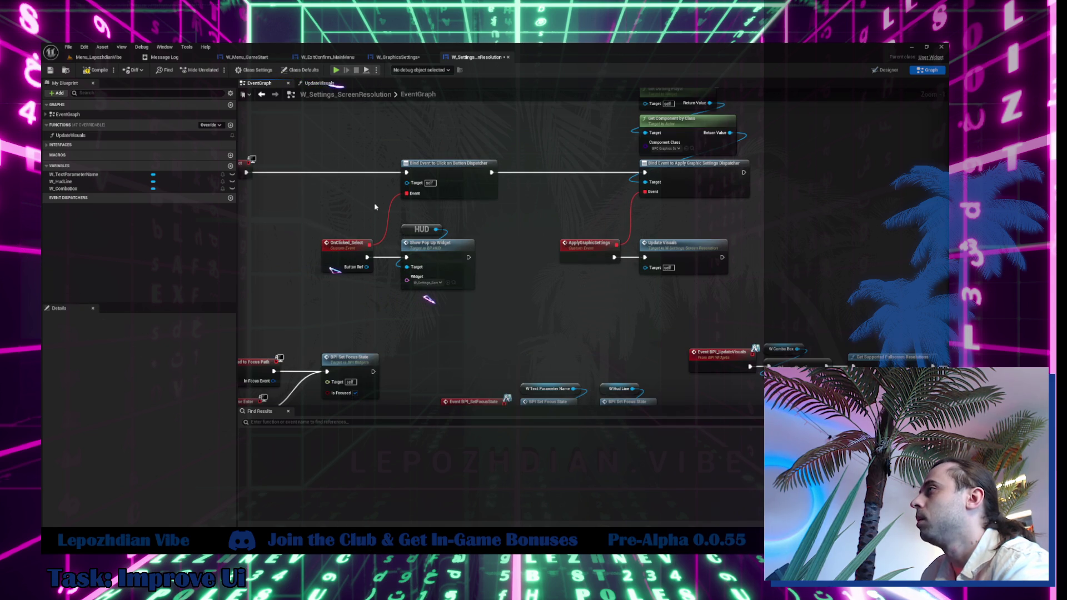
pyautogui.click(348, 247)
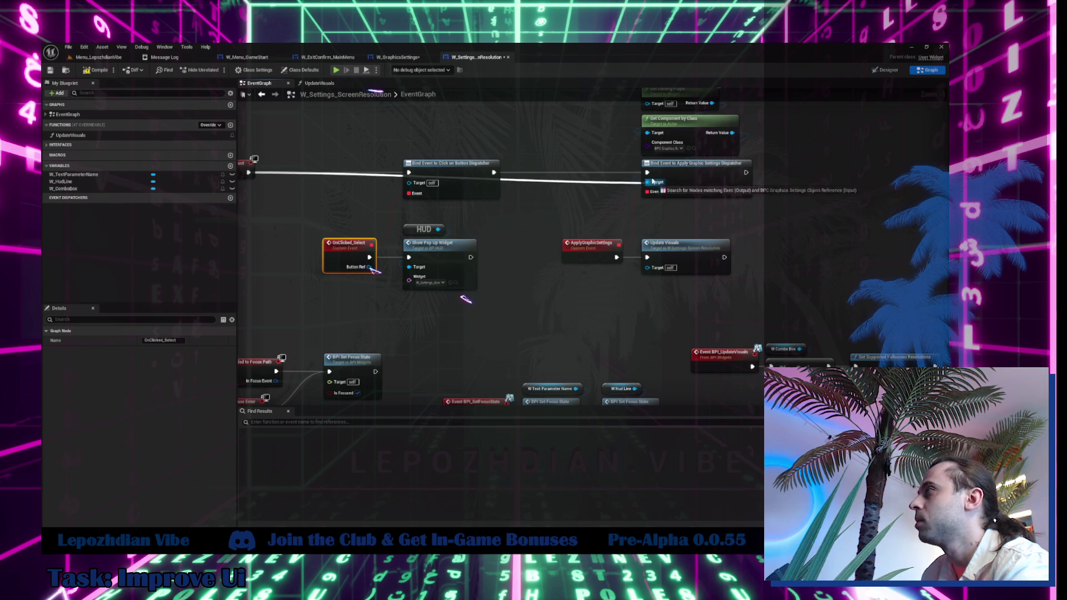
pyautogui.moveTo(299, 183)
pyautogui.mouseDown()
pyautogui.moveTo(450, 287)
pyautogui.moveTo(436, 333)
pyautogui.mouseUp()
pyautogui.press('Delete')
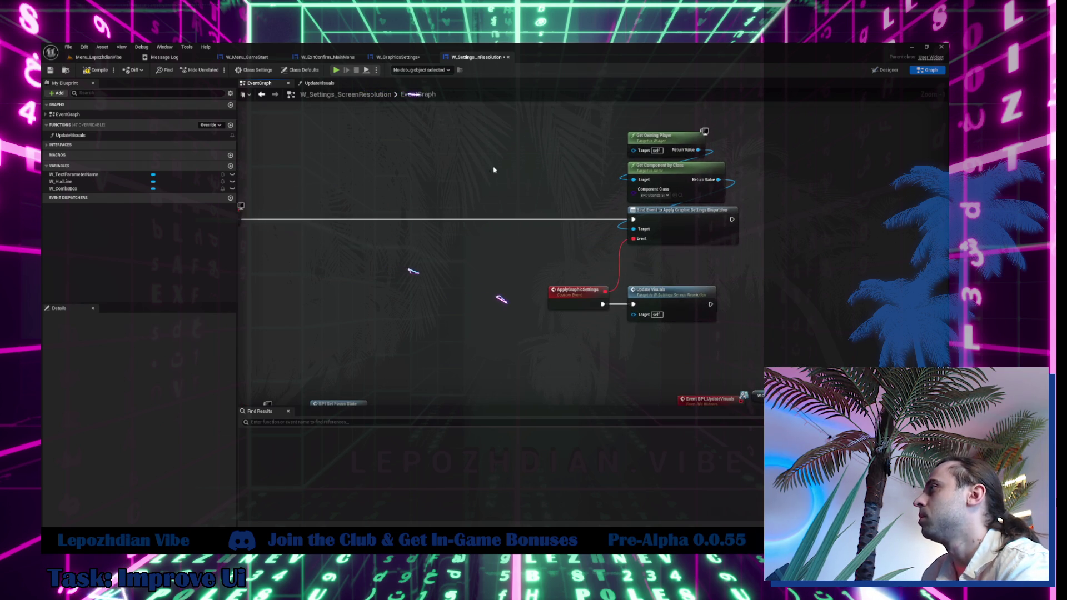
# Move the binding and ClearOptions node groups next to Event Construct.
pyautogui.moveTo(536, 141); pyautogui.dragTo(738, 244)
pyautogui.moveTo(514, 300); pyautogui.dragTo(625, 300)
pyautogui.moveTo(791, 230)
pyautogui.mouseDown()
pyautogui.moveTo(433, 230)
pyautogui.moveTo(442, 231)
pyautogui.mouseUp()
pyautogui.moveTo(657, 291)
pyautogui.mouseDown()
pyautogui.moveTo(508, 155)
pyautogui.moveTo(588, 233)
pyautogui.mouseUp()
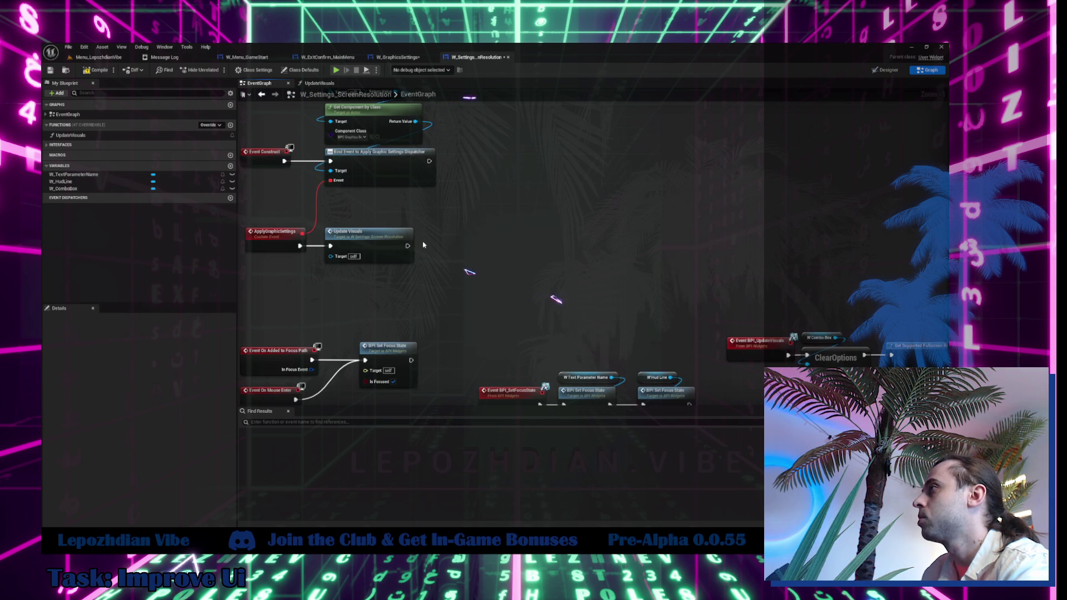
pyautogui.scroll(-1, 423, 245)
pyautogui.scroll(-2, 691, 314)
pyautogui.moveTo(545, 204); pyautogui.dragTo(896, 397)
pyautogui.moveTo(561, 250)
pyautogui.mouseDown()
pyautogui.moveTo(514, 119)
pyautogui.moveTo(455, 133)
pyautogui.moveTo(425, 173)
pyautogui.mouseUp()
pyautogui.scroll(4, 426, 172)
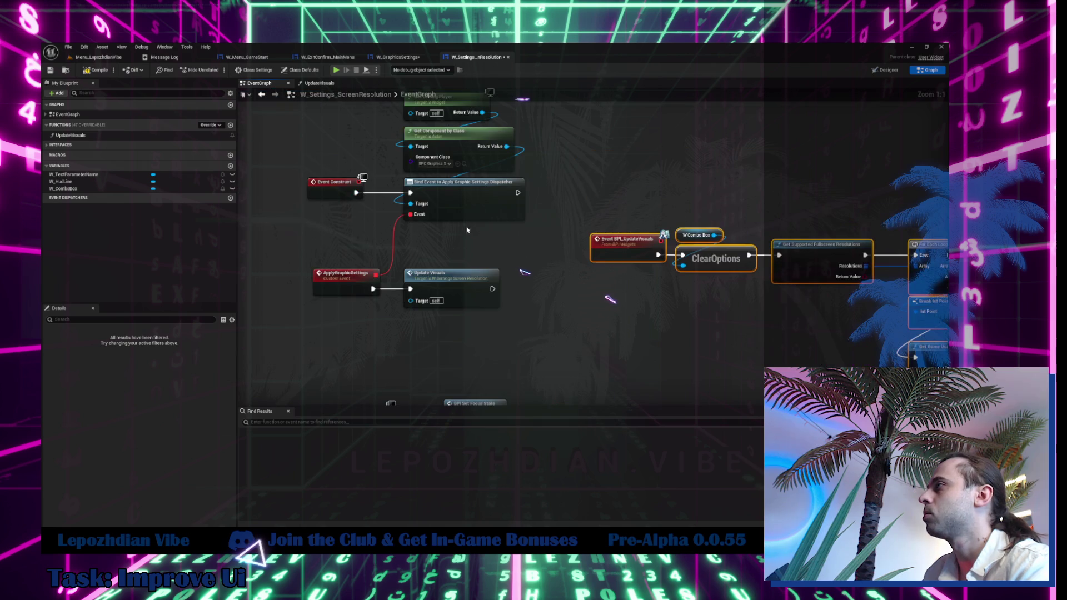
# Bind BPI_UpdateVisuals in Bind Event, chain it into ClearOptions, and delete the ApplyGraphicSettings nodes.
pyautogui.moveTo(420, 215); pyautogui.dragTo(660, 245)
pyautogui.moveTo(517, 193); pyautogui.dragTo(682, 256)
pyautogui.moveTo(305, 261)
pyautogui.mouseDown()
pyautogui.moveTo(503, 311)
pyautogui.moveTo(493, 317)
pyautogui.mouseUp()
pyautogui.press('Delete')
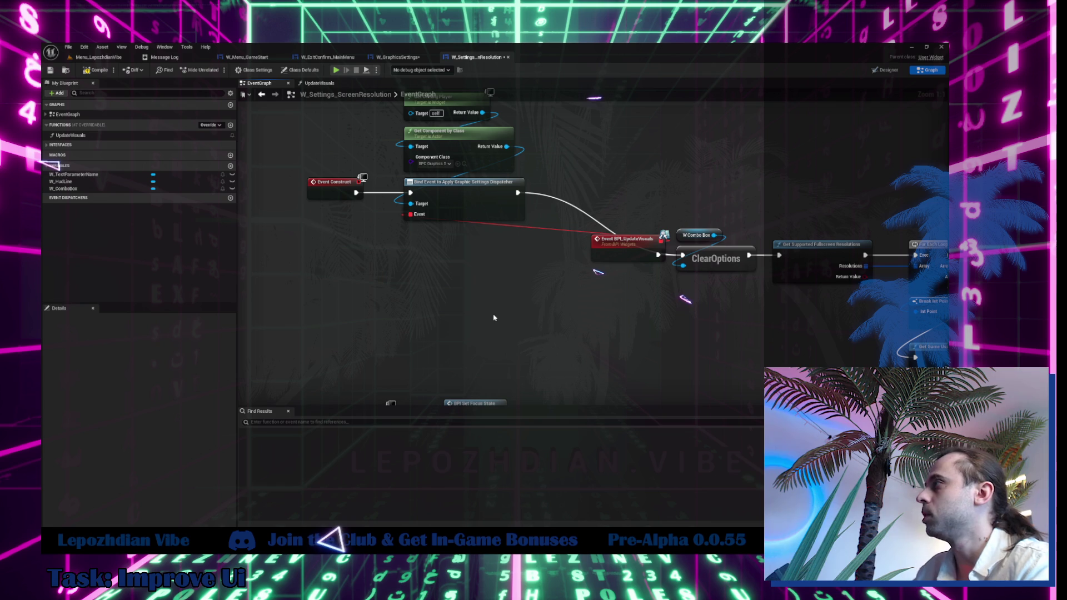
# Move the BPI_UpdateVisuals event beside Event Construct and select the focus-state event nodes.
pyautogui.moveTo(608, 254)
pyautogui.mouseDown()
pyautogui.moveTo(312, 254)
pyautogui.moveTo(328, 254)
pyautogui.mouseUp()
pyautogui.moveTo(406, 286); pyautogui.dragTo(450, 270)
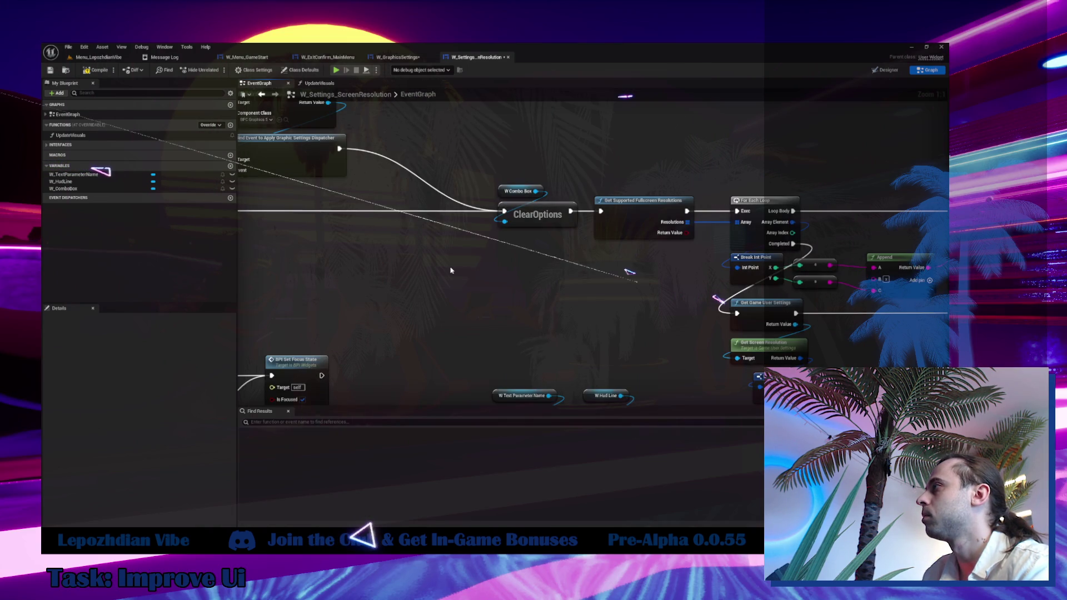
pyautogui.scroll(-3, 451, 270)
pyautogui.moveTo(344, 206); pyautogui.dragTo(597, 353)
pyautogui.scroll(3, 380, 301)
# Tidy the graph: lower the focus-state nodes, shift ClearOptions left, align the Append nodes.
pyautogui.moveTo(380, 301)
pyautogui.mouseDown()
pyautogui.moveTo(379, 350)
pyautogui.moveTo(380, 233)
pyautogui.moveTo(389, 328)
pyautogui.mouseUp()
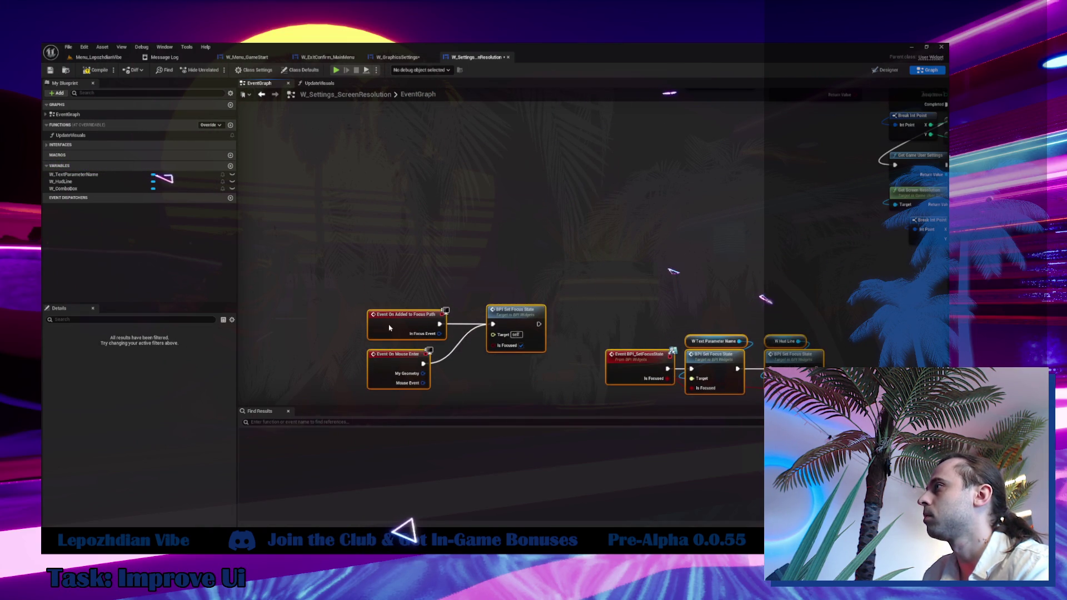
pyautogui.scroll(-3, 388, 328)
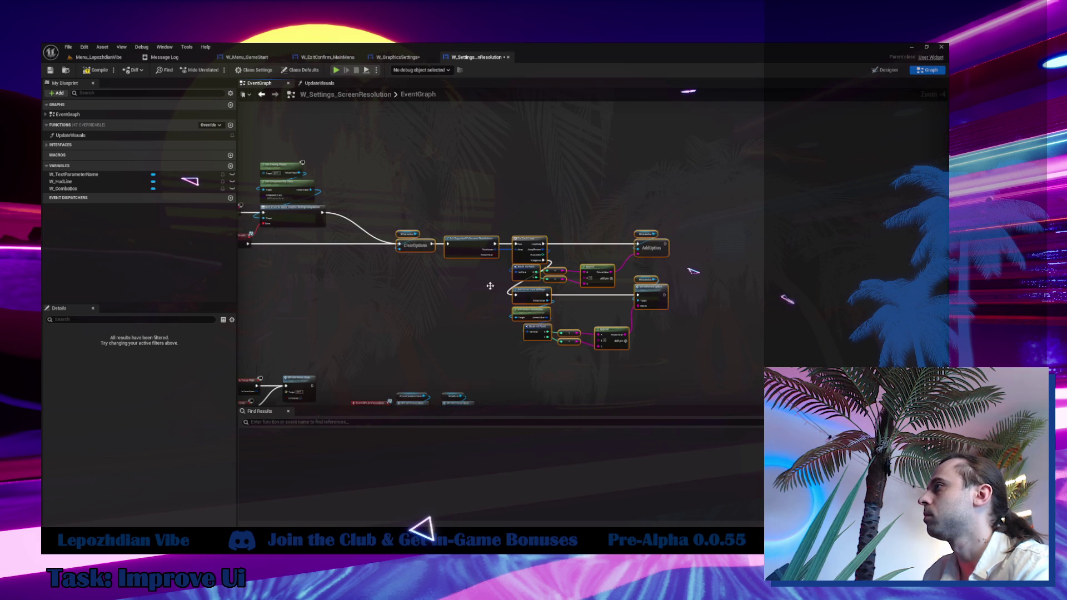
pyautogui.scroll(3, 606, 315)
pyautogui.moveTo(642, 257)
pyautogui.mouseDown()
pyautogui.moveTo(545, 253)
pyautogui.moveTo(544, 262)
pyautogui.mouseUp()
pyautogui.moveTo(507, 312); pyautogui.dragTo(398, 237)
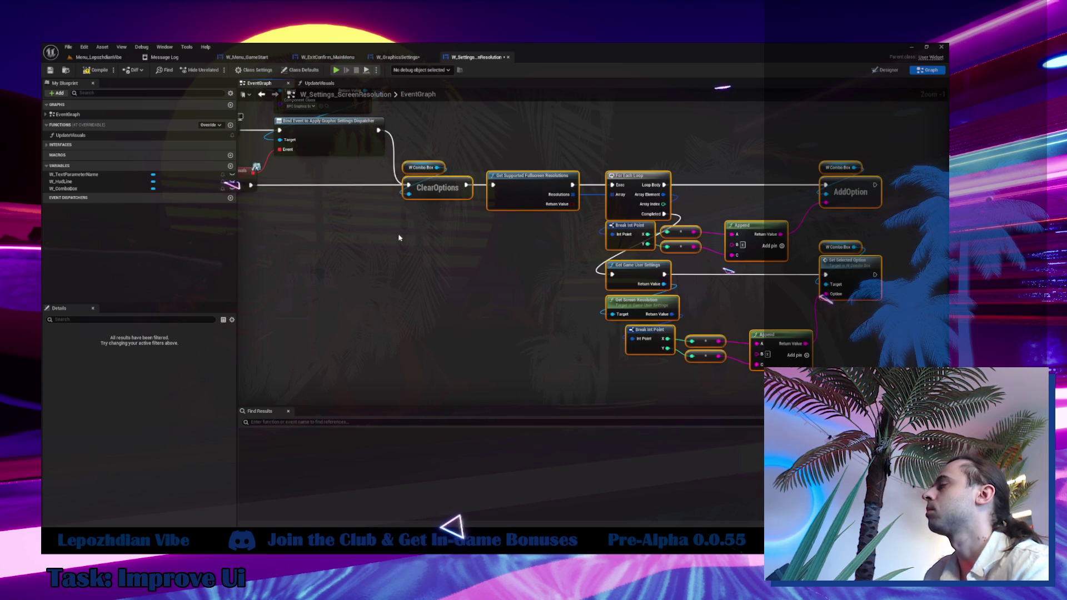
pyautogui.click(480, 289)
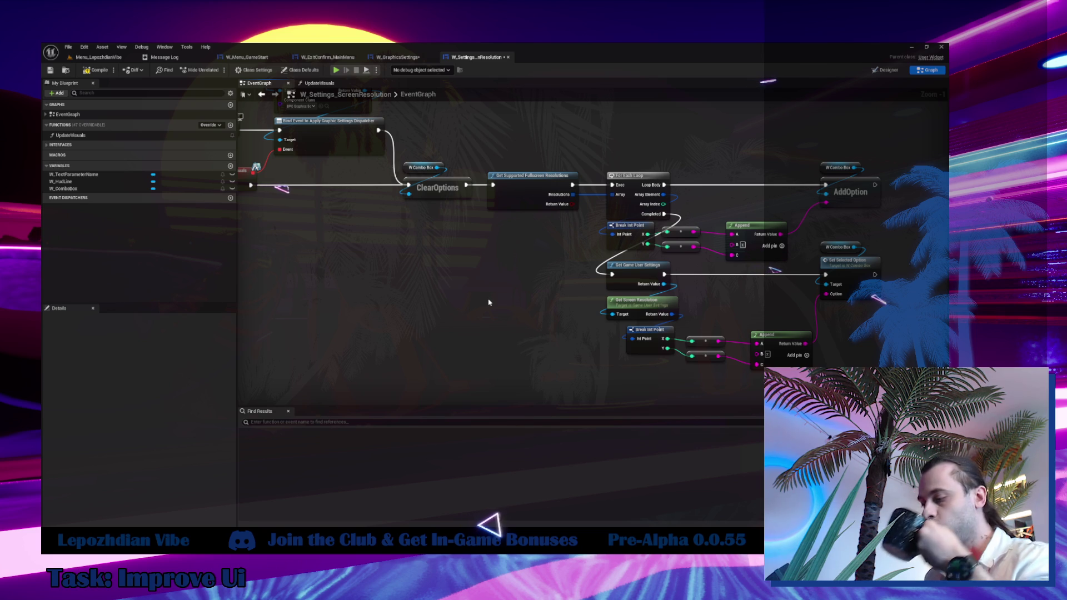
pyautogui.moveTo(462, 260)
pyautogui.mouseDown()
pyautogui.moveTo(432, 266)
pyautogui.moveTo(319, 245)
pyautogui.mouseUp()
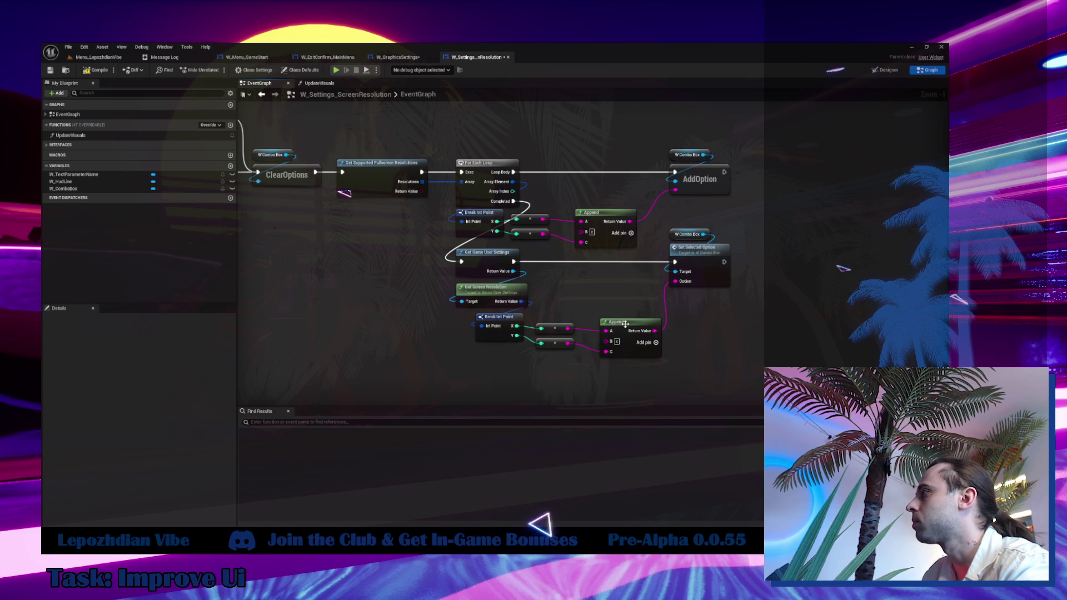
pyautogui.moveTo(639, 351)
pyautogui.mouseDown()
pyautogui.moveTo(641, 342)
pyautogui.moveTo(626, 352)
pyautogui.mouseUp()
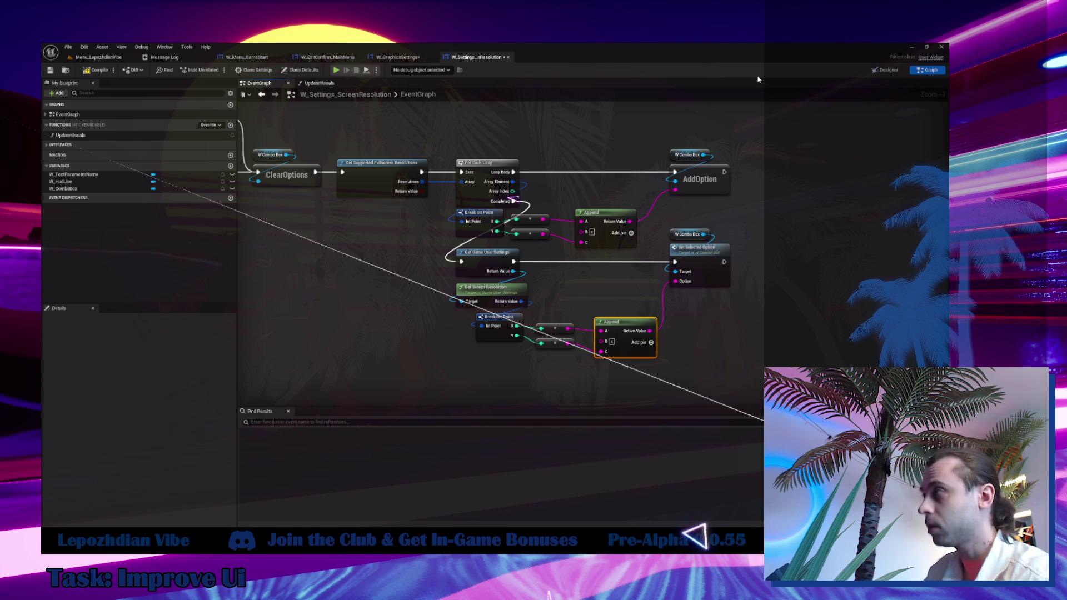
pyautogui.click(436, 224)
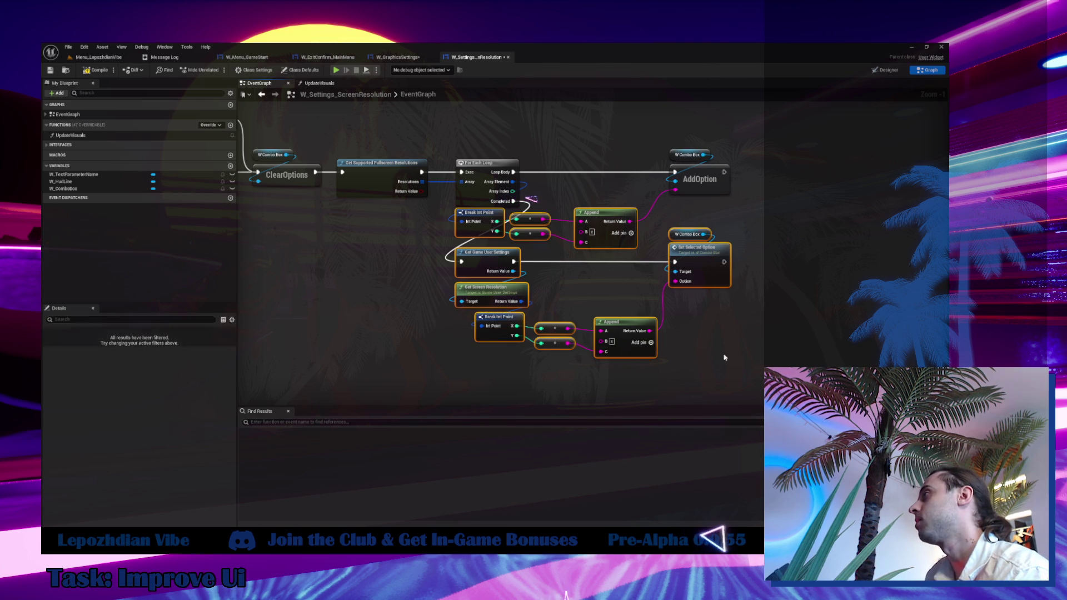
pyautogui.moveTo(435, 269)
pyautogui.mouseDown()
pyautogui.moveTo(554, 348)
pyautogui.moveTo(677, 362)
pyautogui.moveTo(660, 354)
pyautogui.mouseUp()
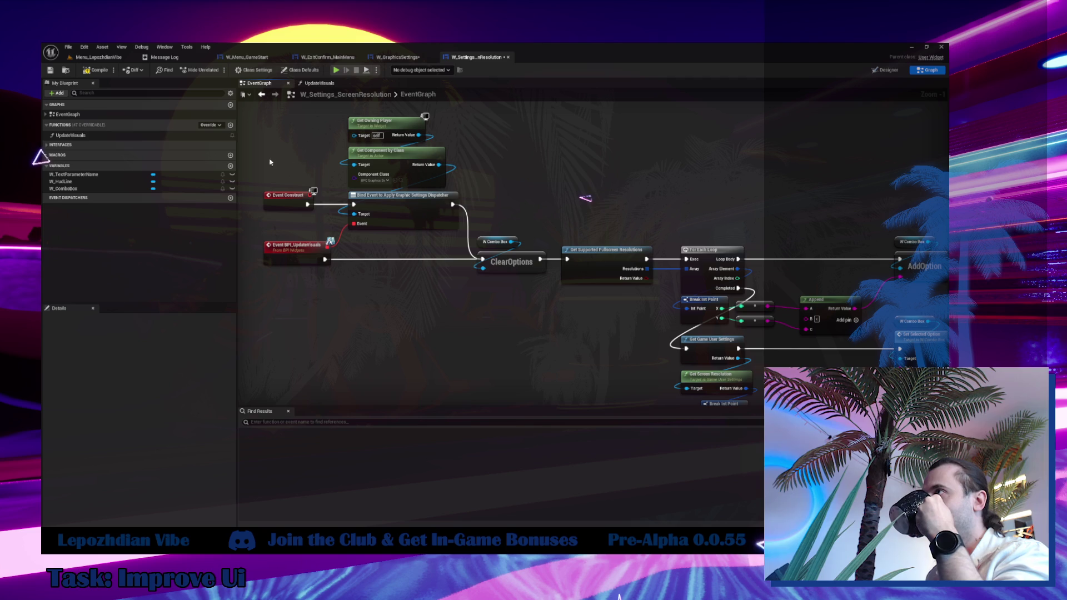
# Delete the UpdateVisuals function from the My Blueprint Functions list.
pyautogui.doubleClick(127, 136)
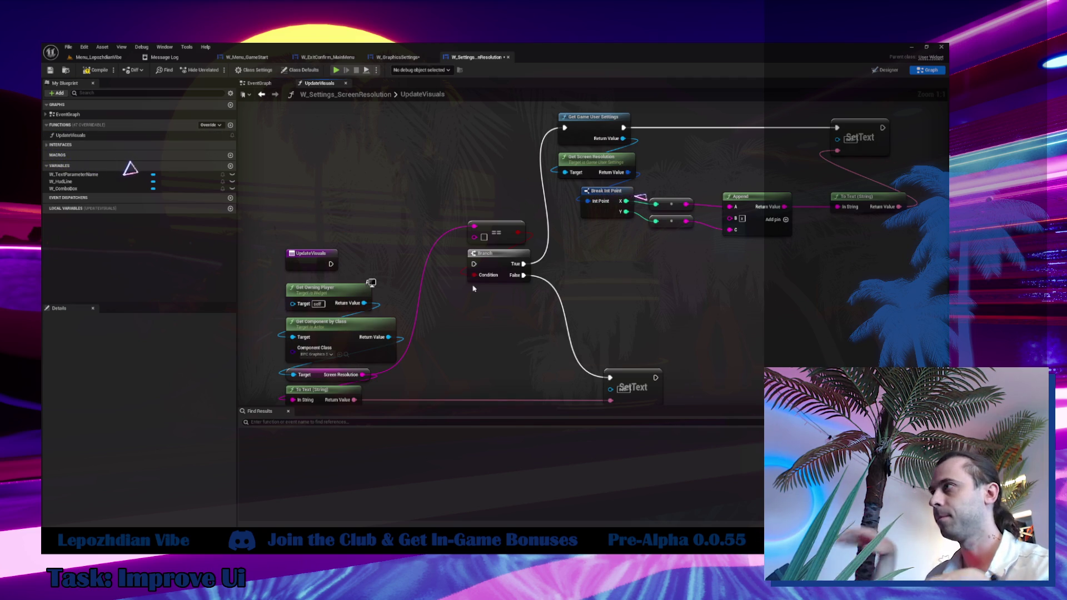
pyautogui.click(106, 136)
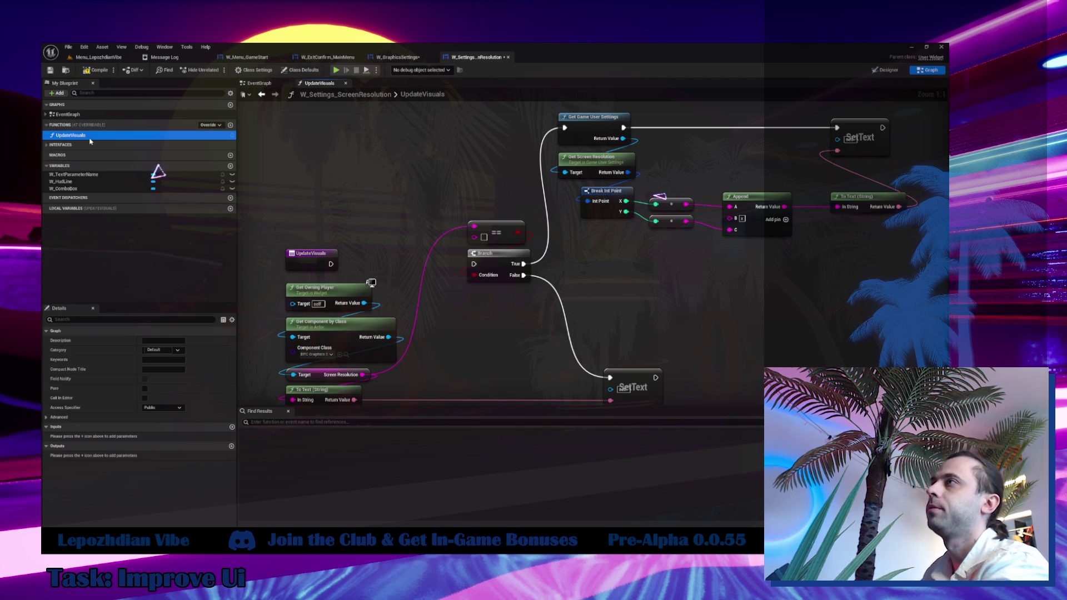
pyautogui.press('Delete')
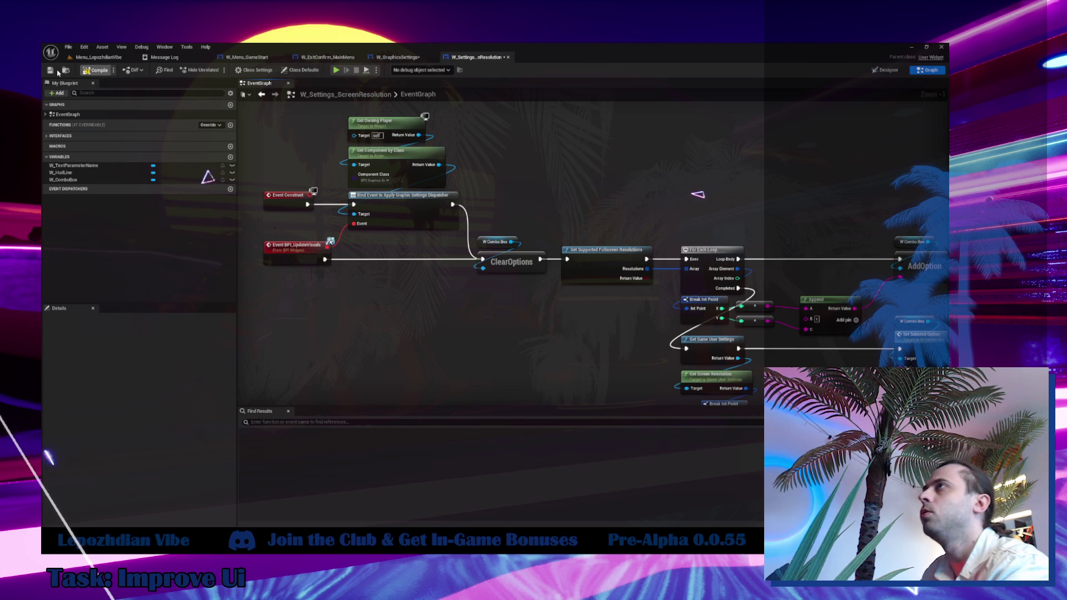
pyautogui.moveTo(471, 290)
pyautogui.mouseDown()
pyautogui.moveTo(307, 218)
pyautogui.moveTo(522, 290)
pyautogui.mouseUp()
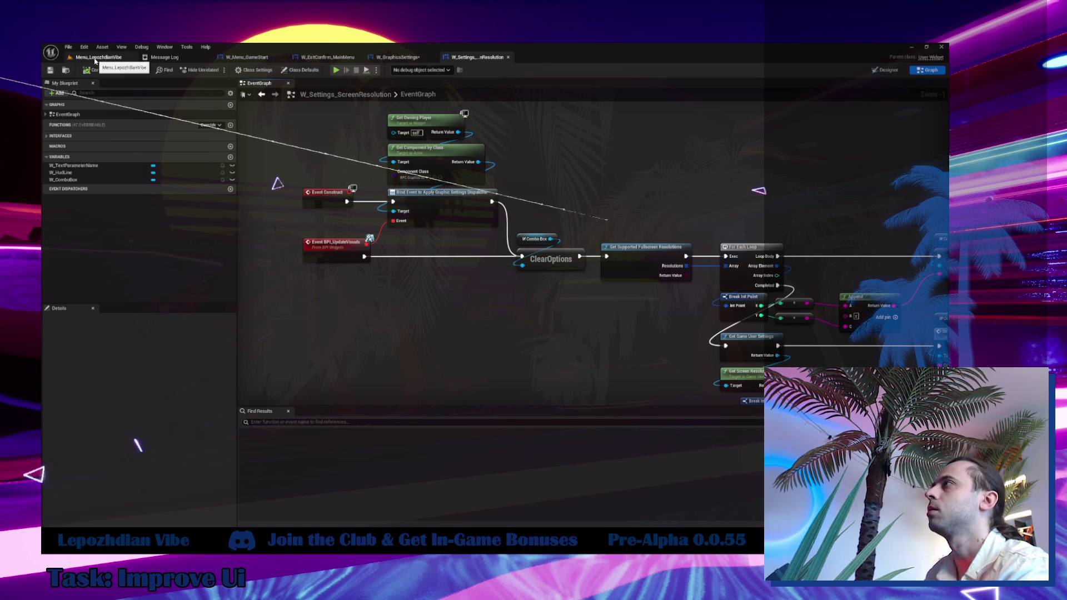
# Save all modified assets from the Menu_LepozhdianVibe level via File > Save All.
pyautogui.click(95, 57)
pyautogui.click(67, 47)
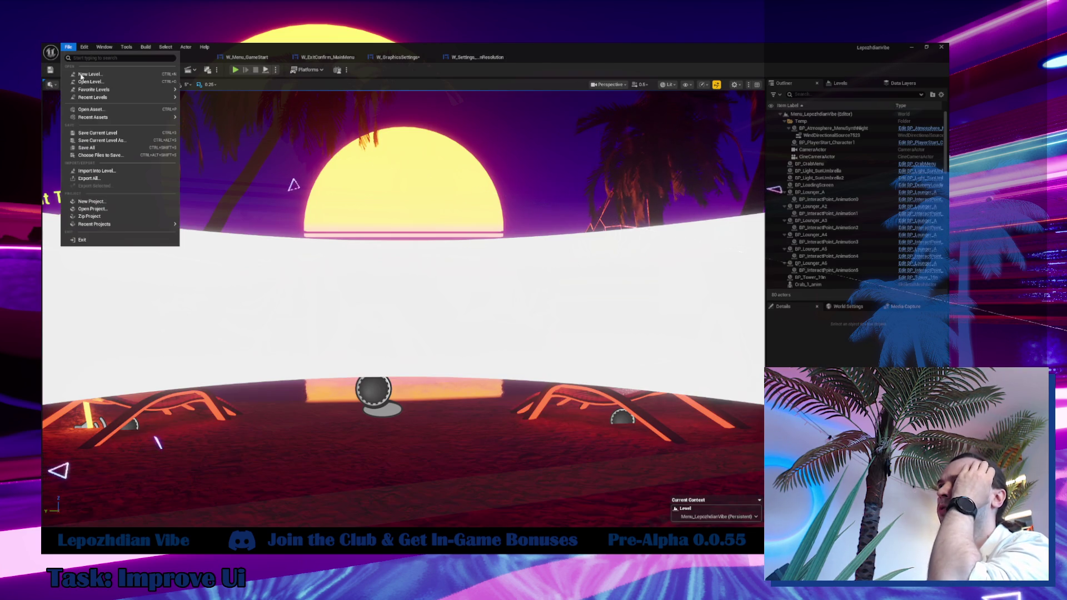
pyautogui.click(96, 148)
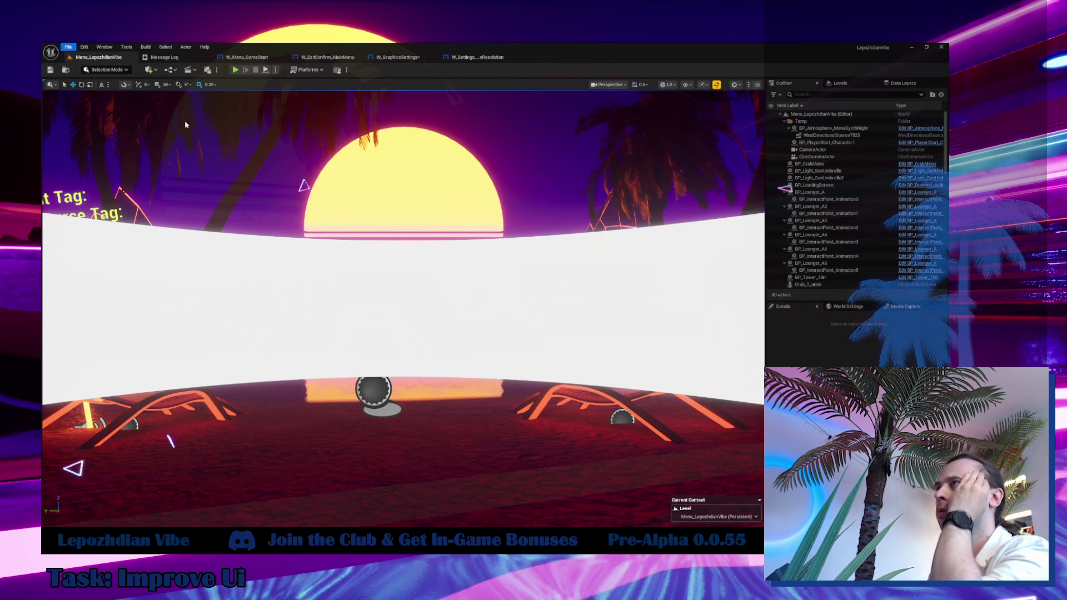
# Play-test the menu, check Settings > Graphics shows Screen Resolution 2560x1440, then stop.
pyautogui.click(235, 72)
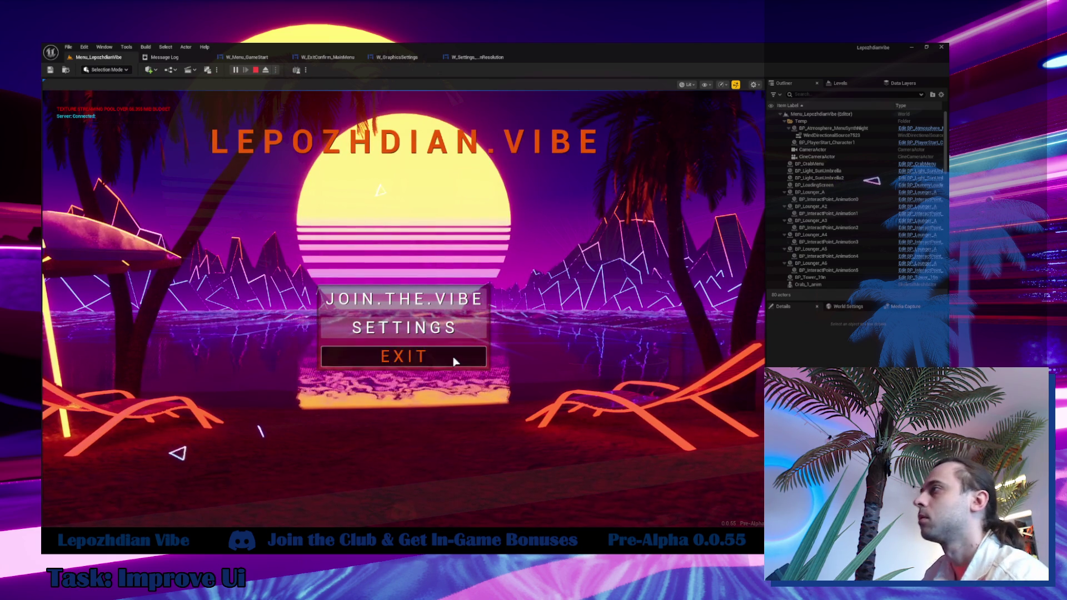
pyautogui.click(452, 361)
pyautogui.click(442, 435)
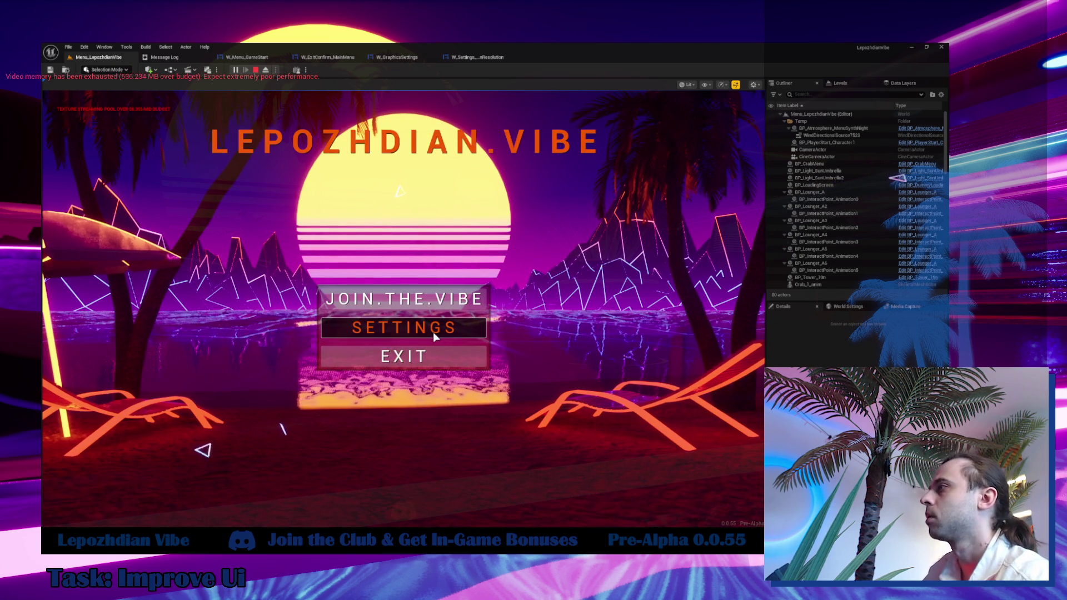
pyautogui.click(435, 334)
pyautogui.click(314, 103)
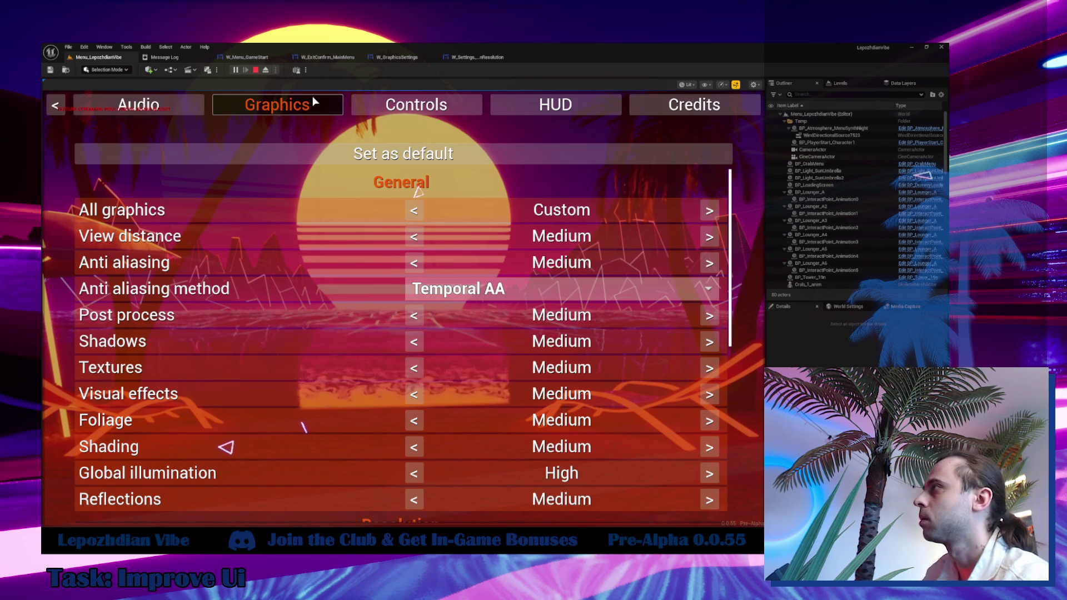
pyautogui.scroll(-2, 349, 184)
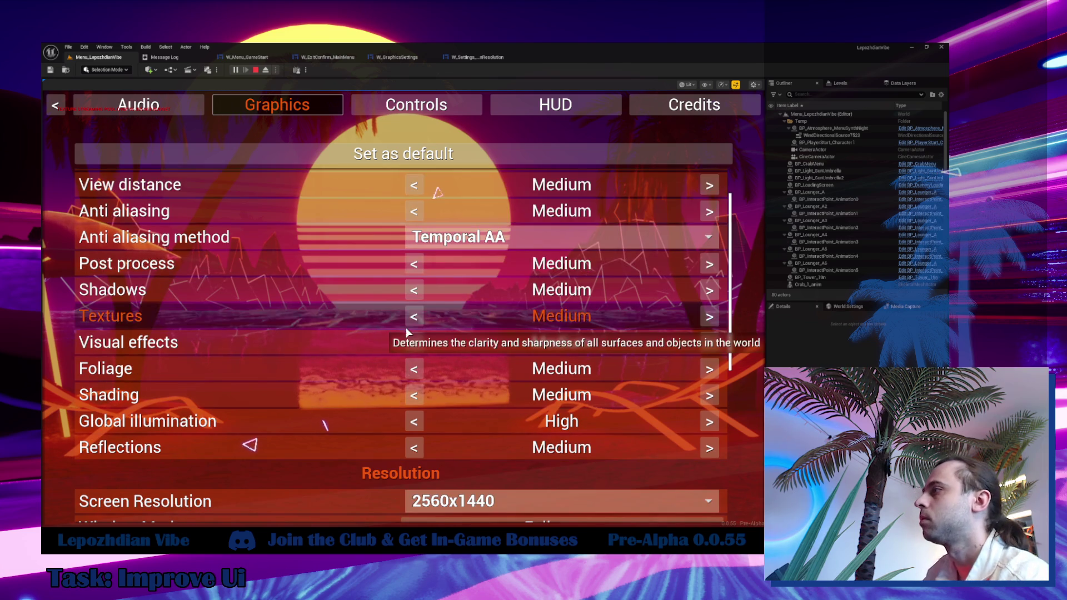
pyautogui.scroll(-2, 404, 326)
pyautogui.click(488, 448)
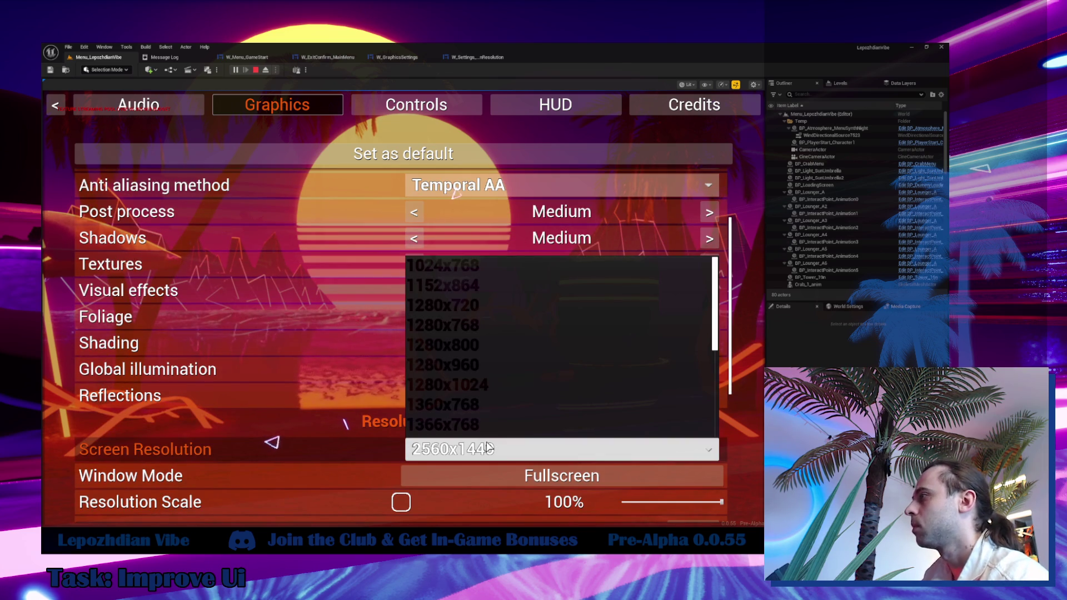
pyautogui.scroll(-5, 496, 392)
pyautogui.scroll(-2, 496, 400)
pyautogui.click(486, 364)
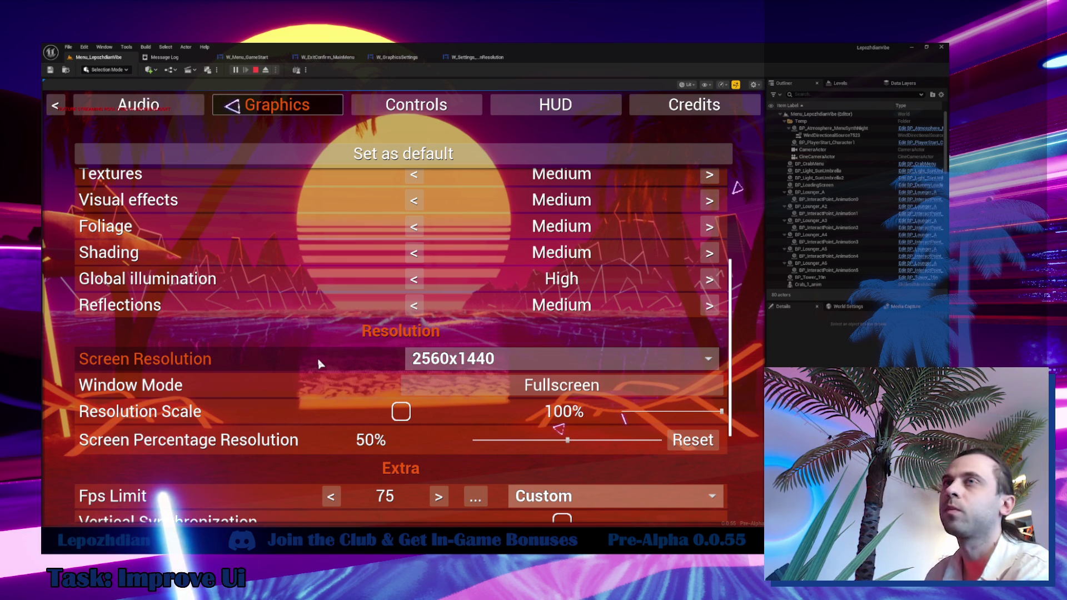
pyautogui.press('Escape')
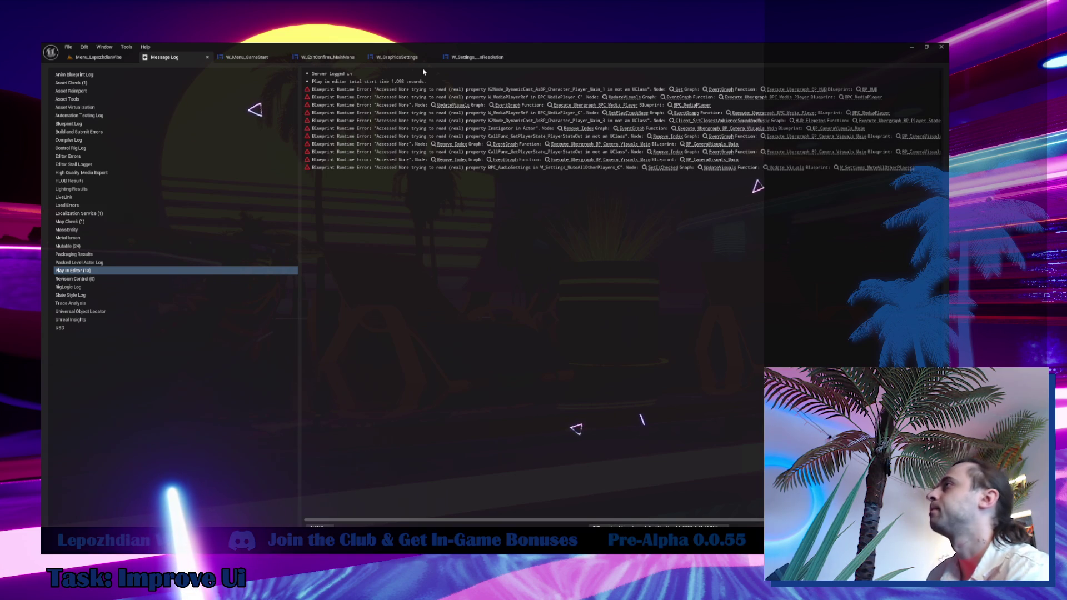
# Open W_Settings_WindowMode in its own editor tab, then return to W_GraphicsSettings.
pyautogui.click(383, 57)
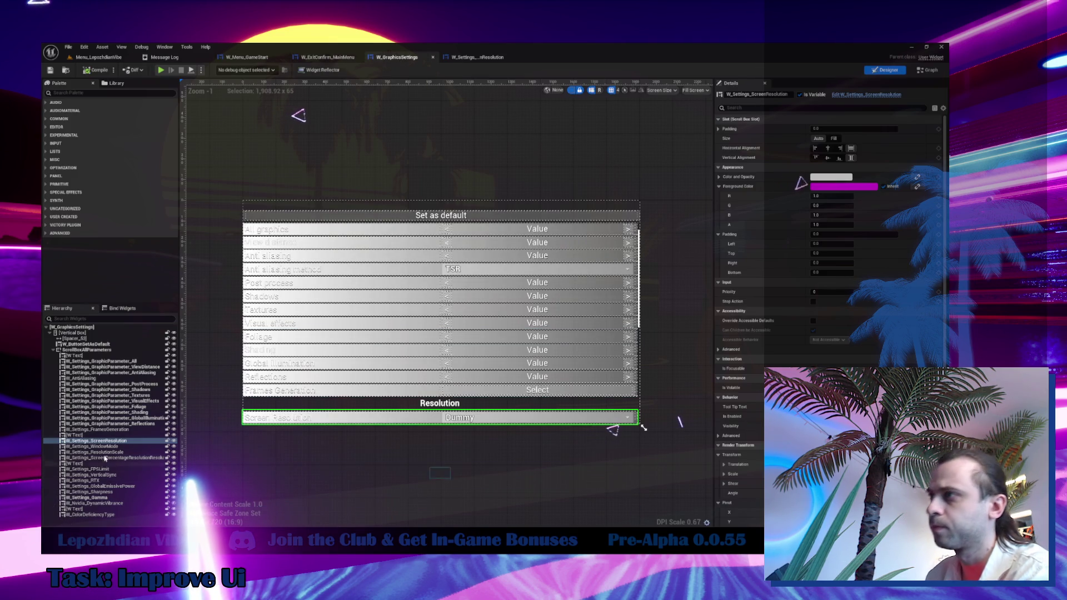
pyautogui.press('Down')
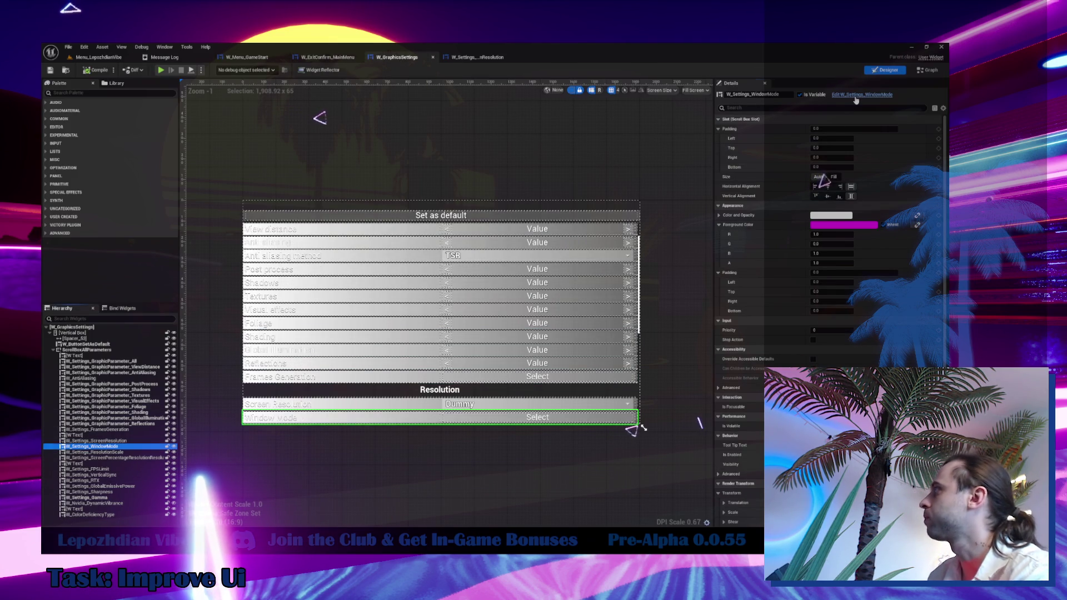
pyautogui.click(812, 97)
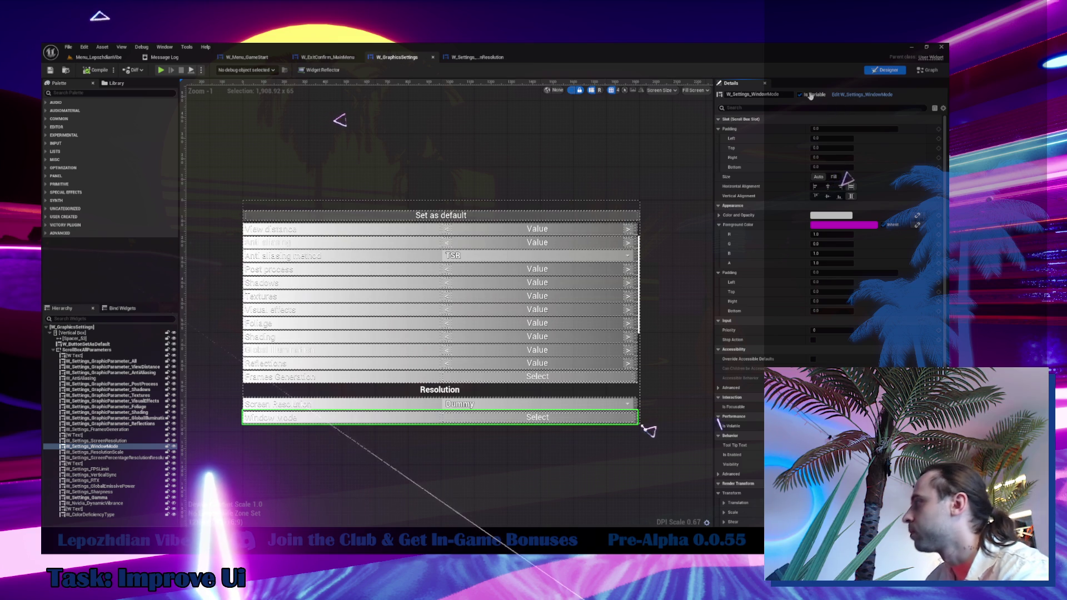
pyautogui.click(487, 57)
pyautogui.click(396, 56)
# Browse the W_GraphicsSettings designer's settings list and select the FramesGeneration row.
pyautogui.scroll(10, 643, 375)
pyautogui.scroll(-8, 502, 344)
pyautogui.scroll(3, 444, 305)
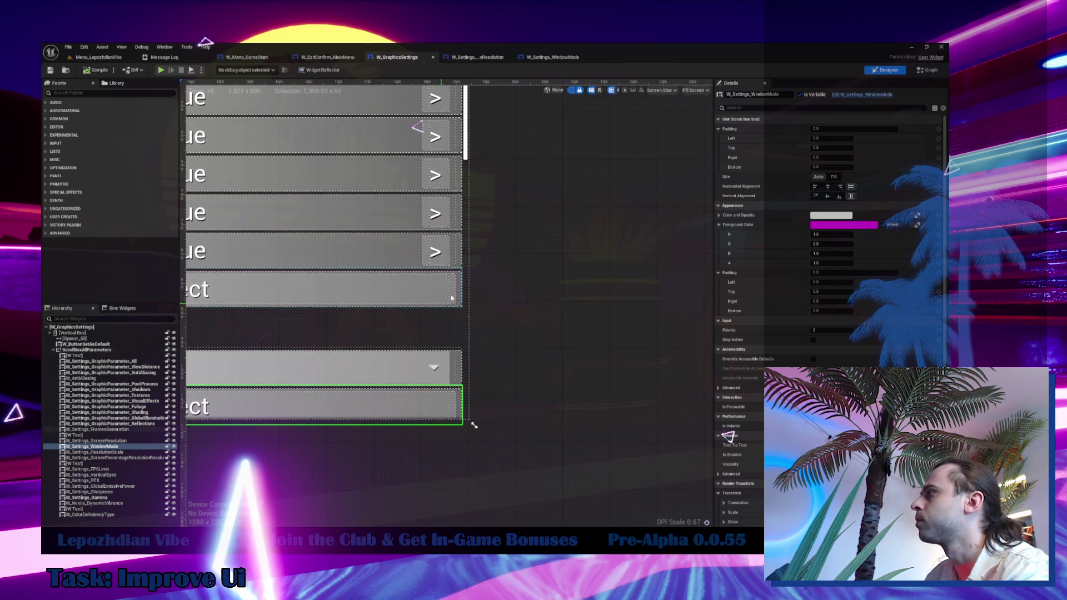
pyautogui.scroll(3, 444, 305)
pyautogui.scroll(-11, 441, 286)
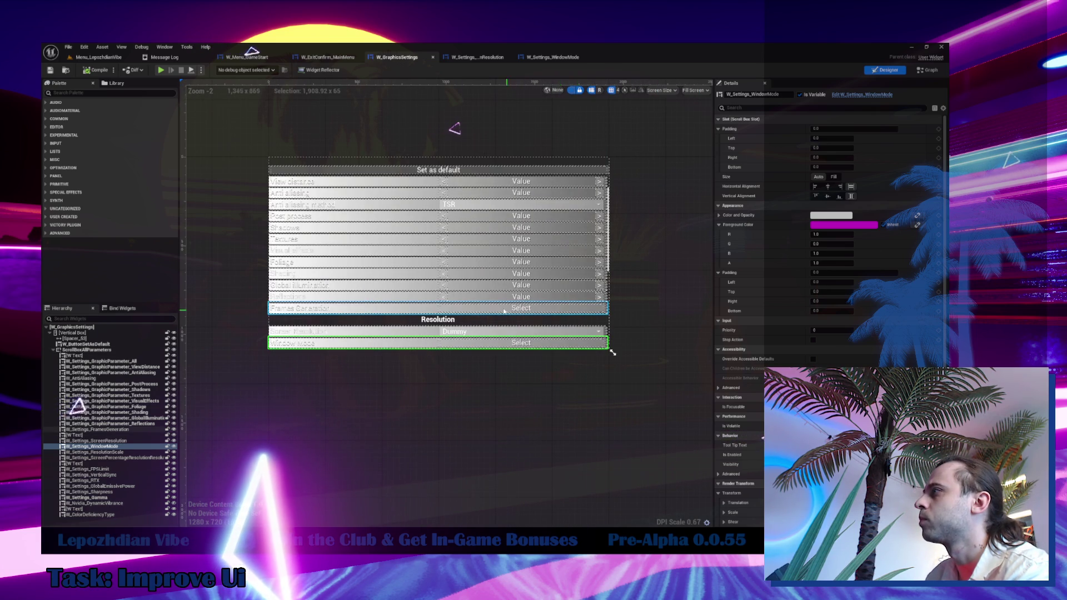
pyautogui.scroll(3, 505, 312)
pyautogui.scroll(10, 629, 311)
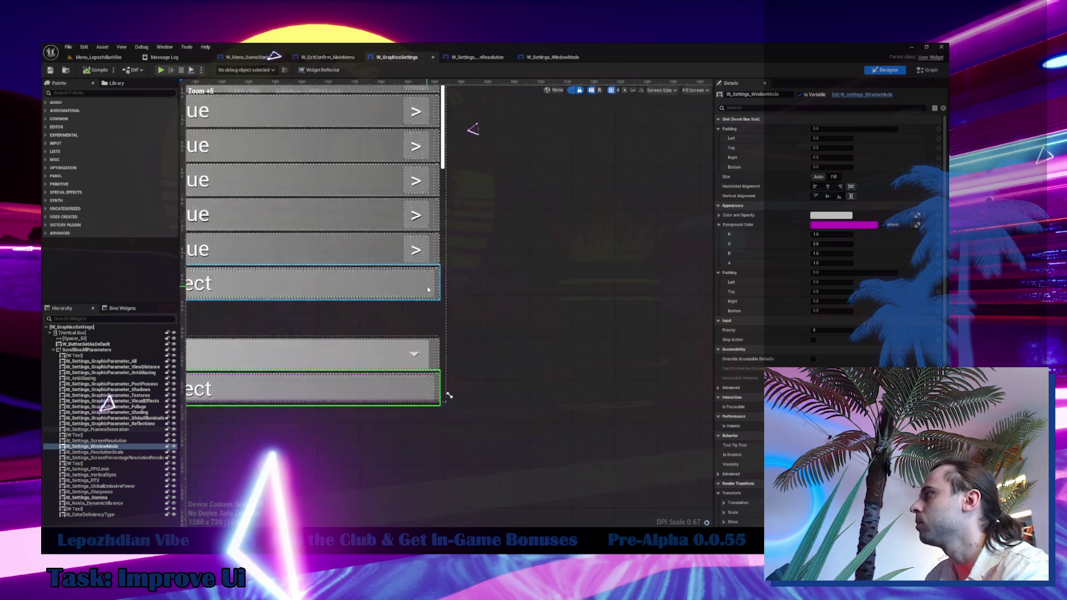
pyautogui.scroll(-8, 424, 262)
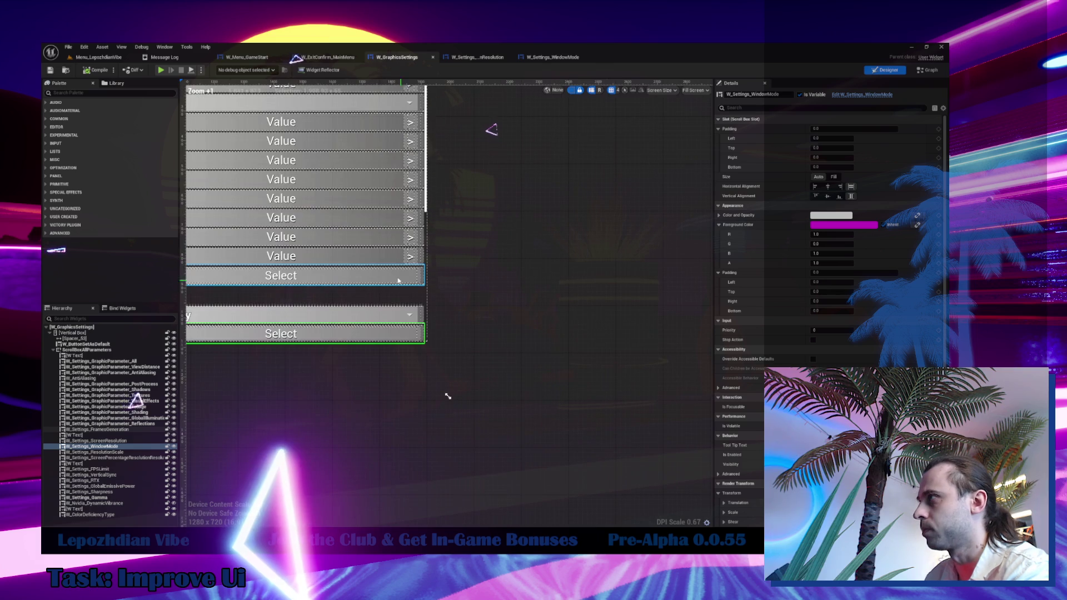
pyautogui.click(412, 275)
pyautogui.scroll(4, 637, 332)
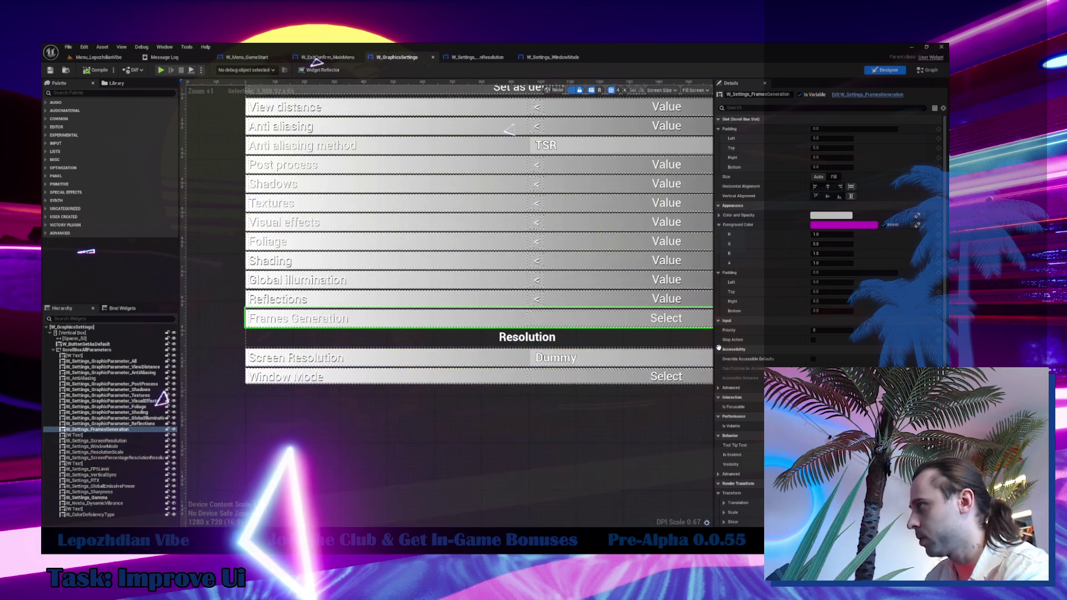
# Hide the FramesGeneration row in the graphics settings designer.
pyautogui.moveTo(637, 332); pyautogui.dragTo(601, 363)
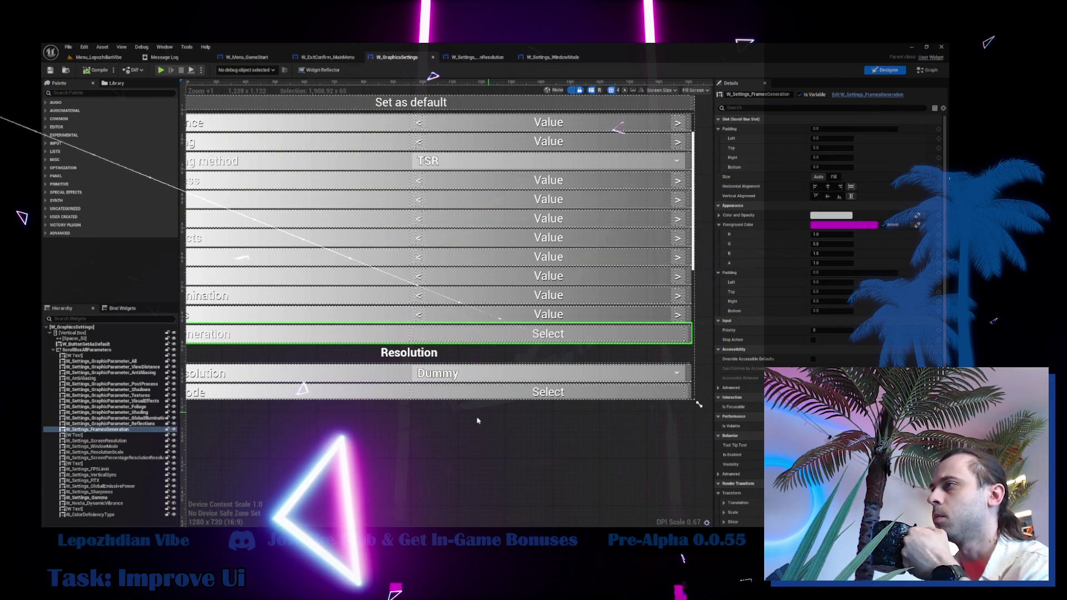
pyautogui.click(174, 430)
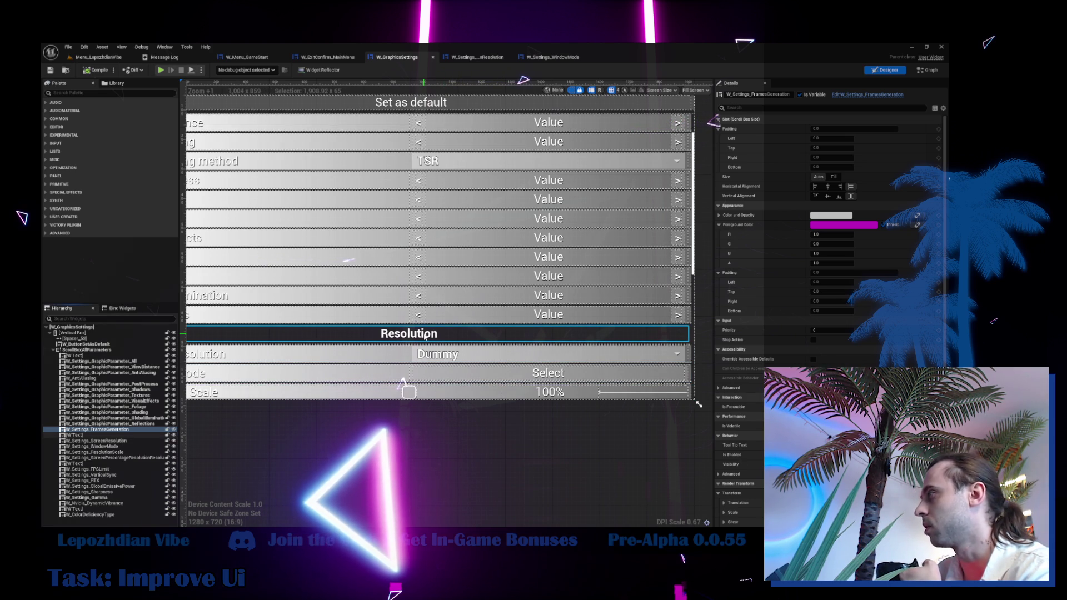
pyautogui.scroll(12, 657, 325)
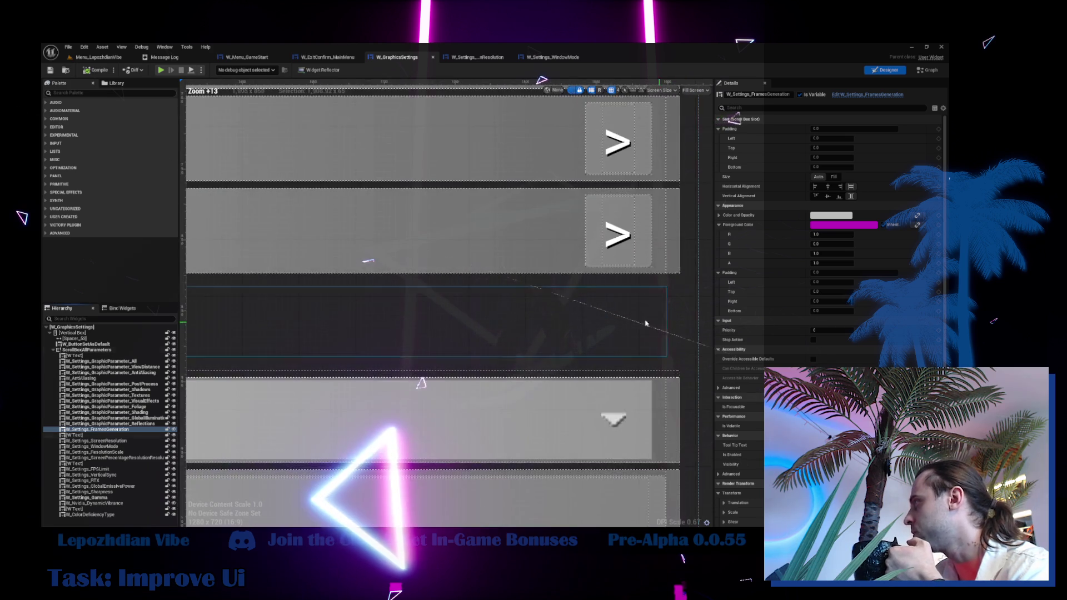
pyautogui.moveTo(658, 325); pyautogui.dragTo(574, 303)
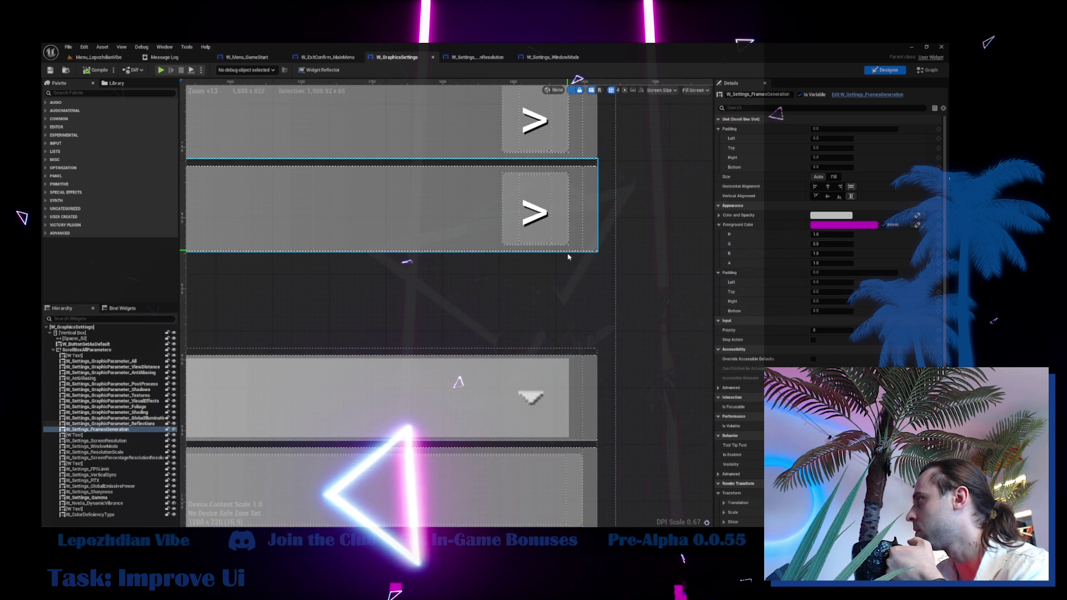
# Move W_Settings_ScreenResolution above the W Text entry in the Hierarchy.
pyautogui.click(567, 376)
pyautogui.scroll(-15, 568, 376)
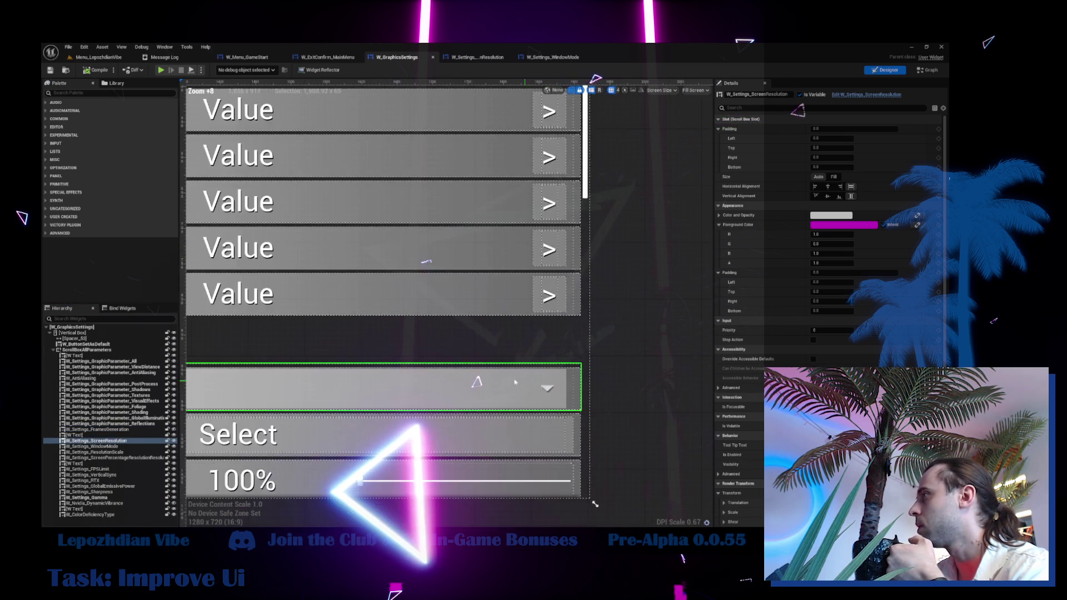
pyautogui.moveTo(94, 440); pyautogui.dragTo(92, 436)
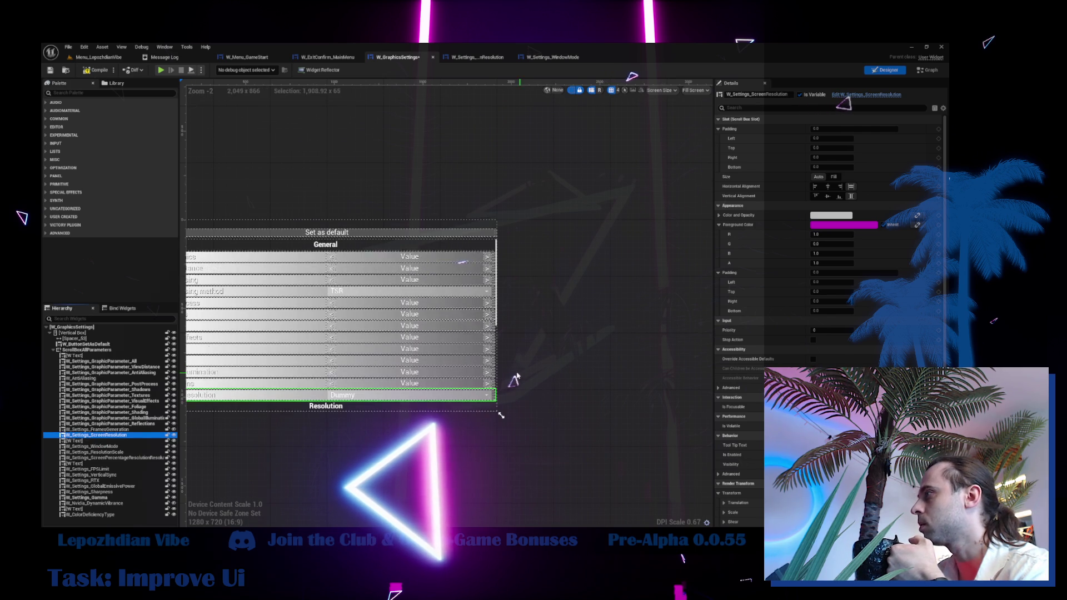
pyautogui.scroll(12, 482, 369)
pyautogui.scroll(4, 475, 350)
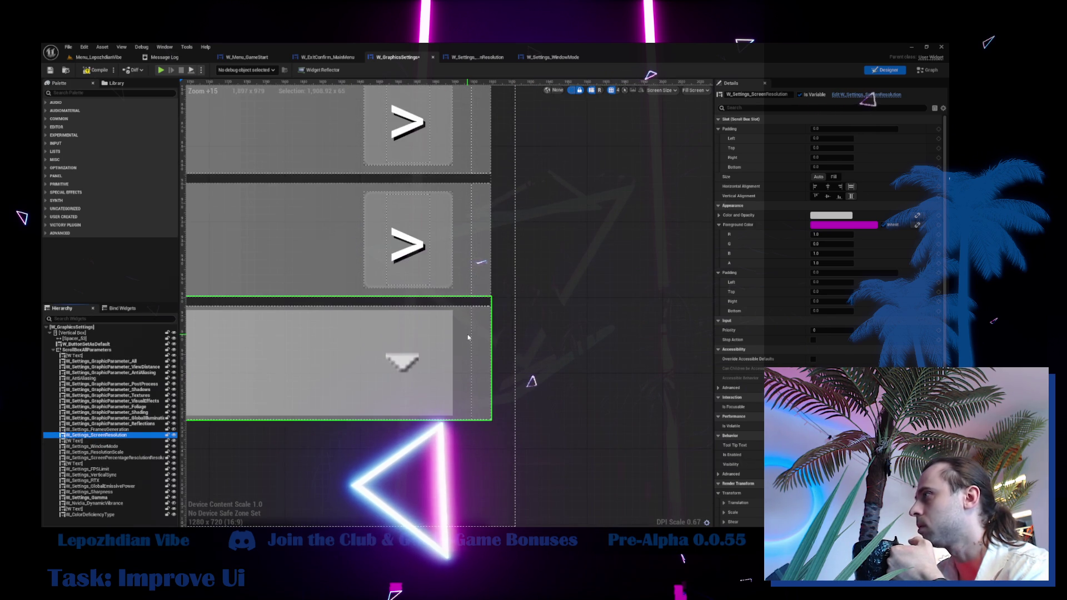
pyautogui.scroll(-6, 467, 334)
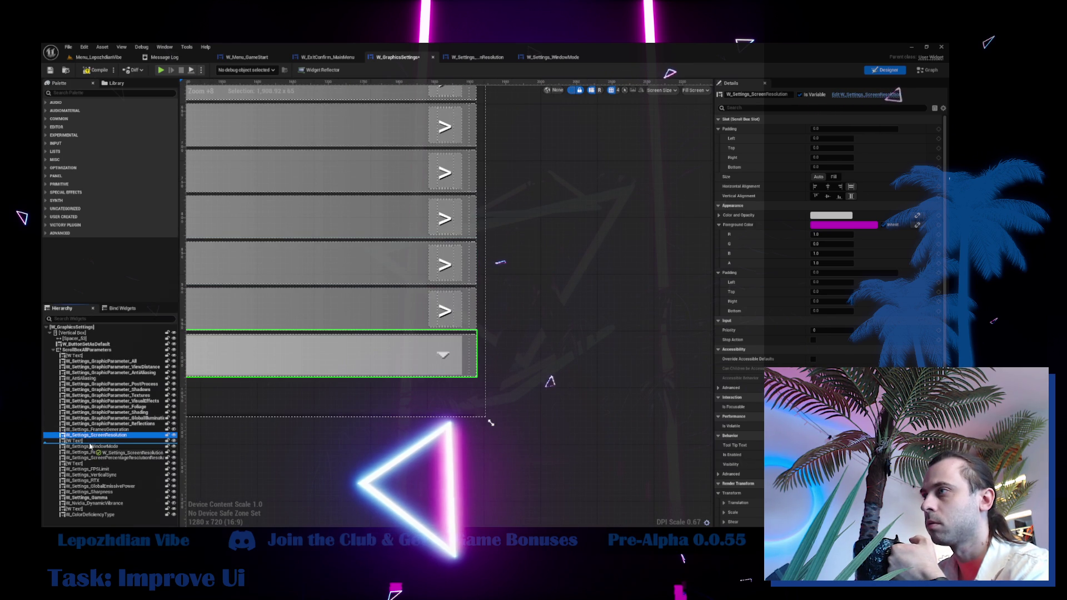
pyautogui.moveTo(87, 438); pyautogui.dragTo(90, 446)
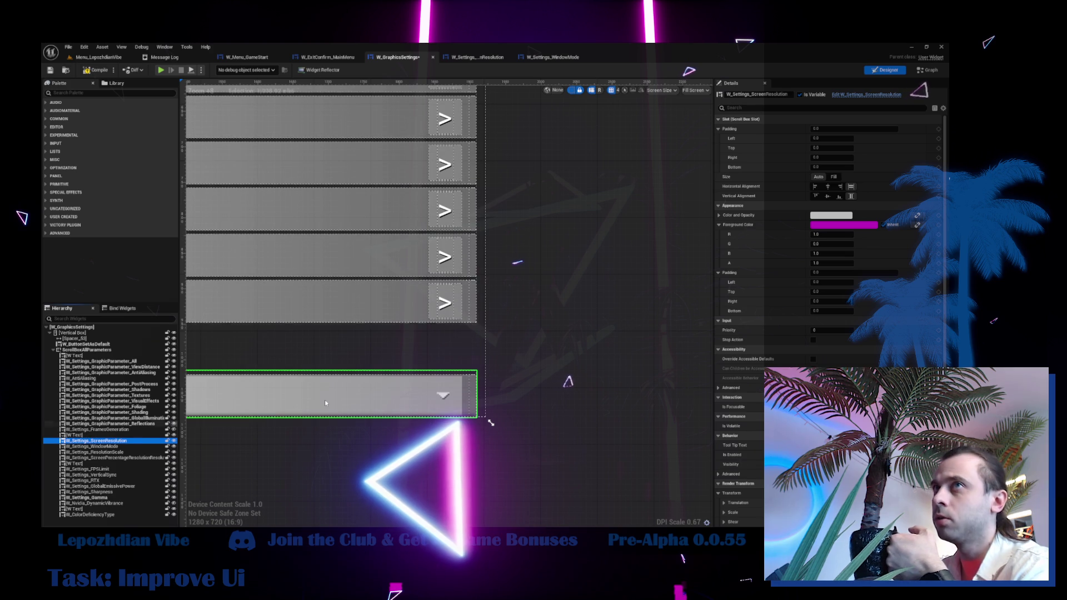
pyautogui.scroll(-5, 383, 325)
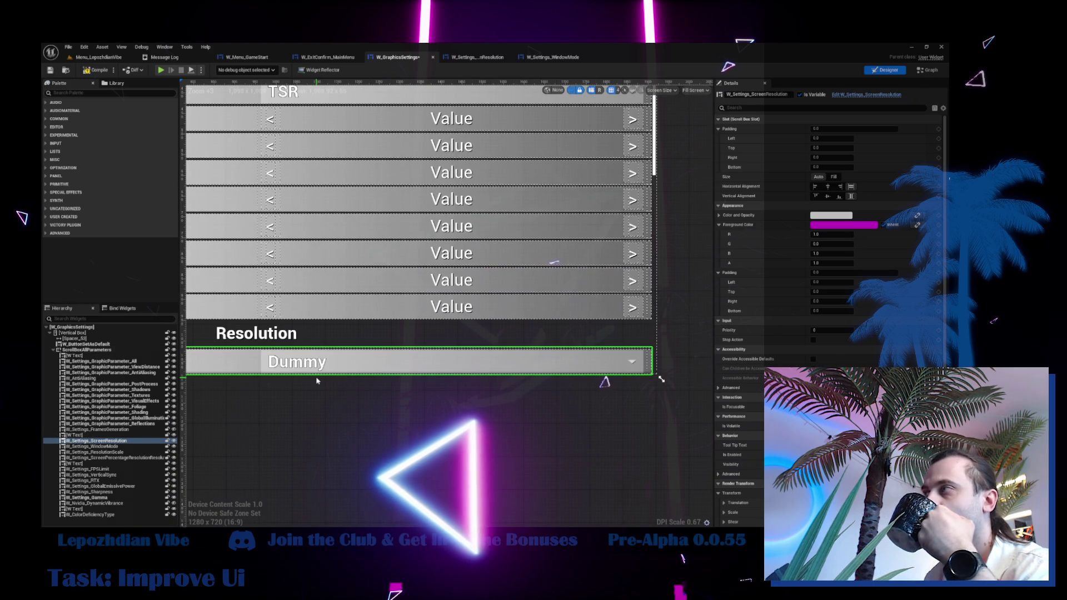
pyautogui.scroll(-2, 316, 382)
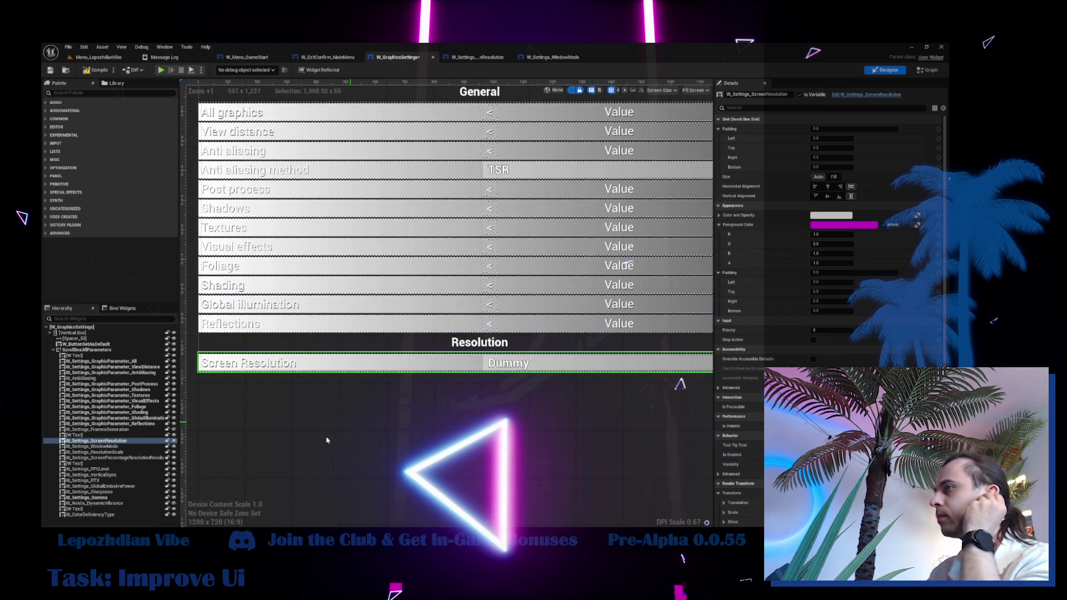
# Inspect the Window Mode and Screen Resolution rows, then open the W_Settings_ScreenResolution blueprint.
pyautogui.click(138, 448)
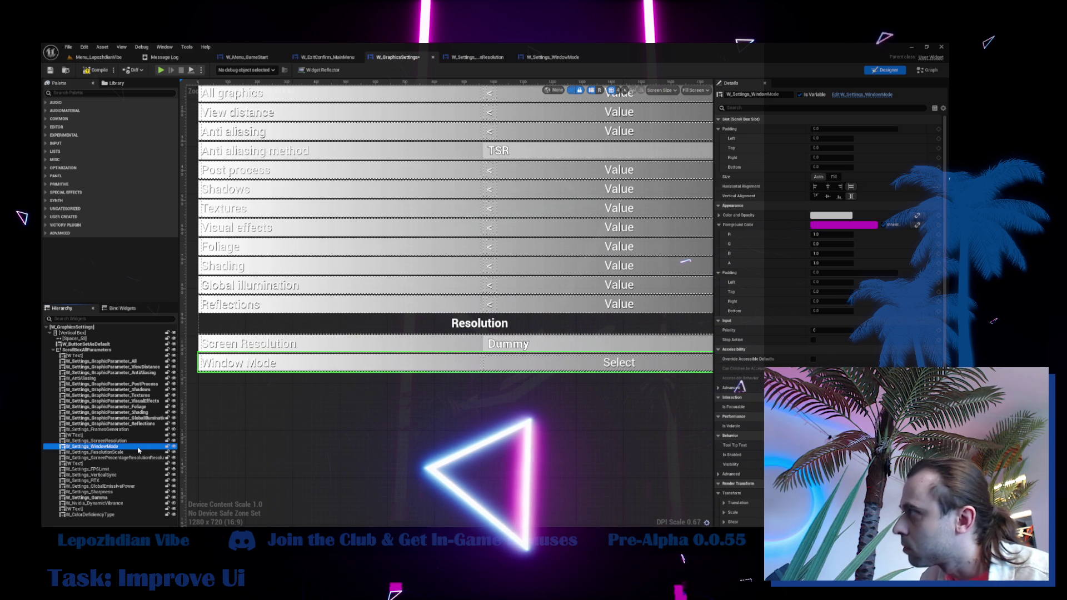
pyautogui.click(128, 440)
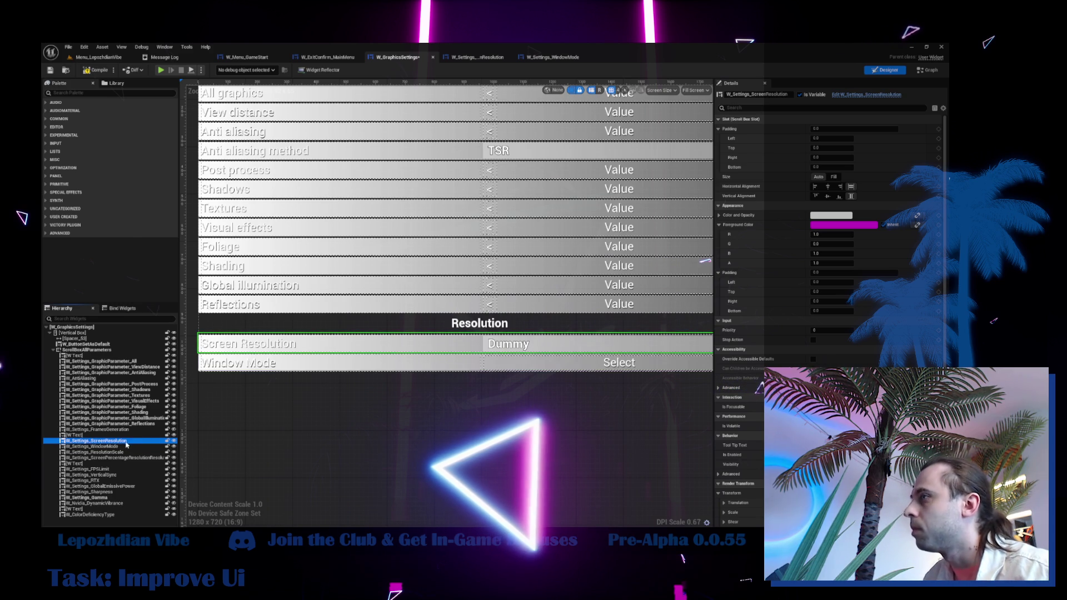
pyautogui.click(492, 58)
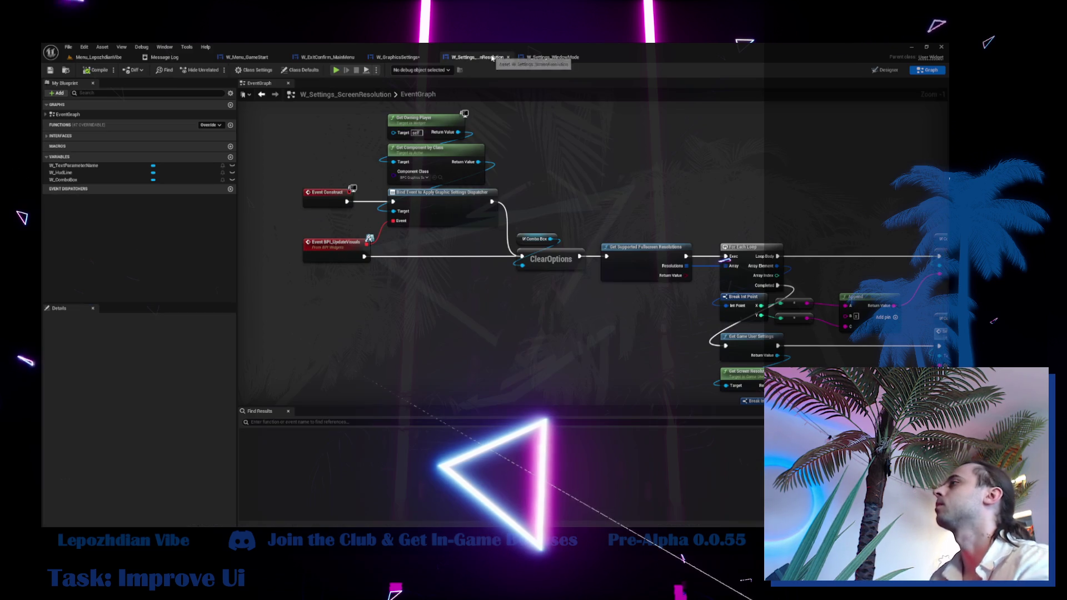
# Paste the screen resolution W_ComboBox into W_Settings_WindowMode's Horizontal Box beside the Select button.
pyautogui.click(885, 71)
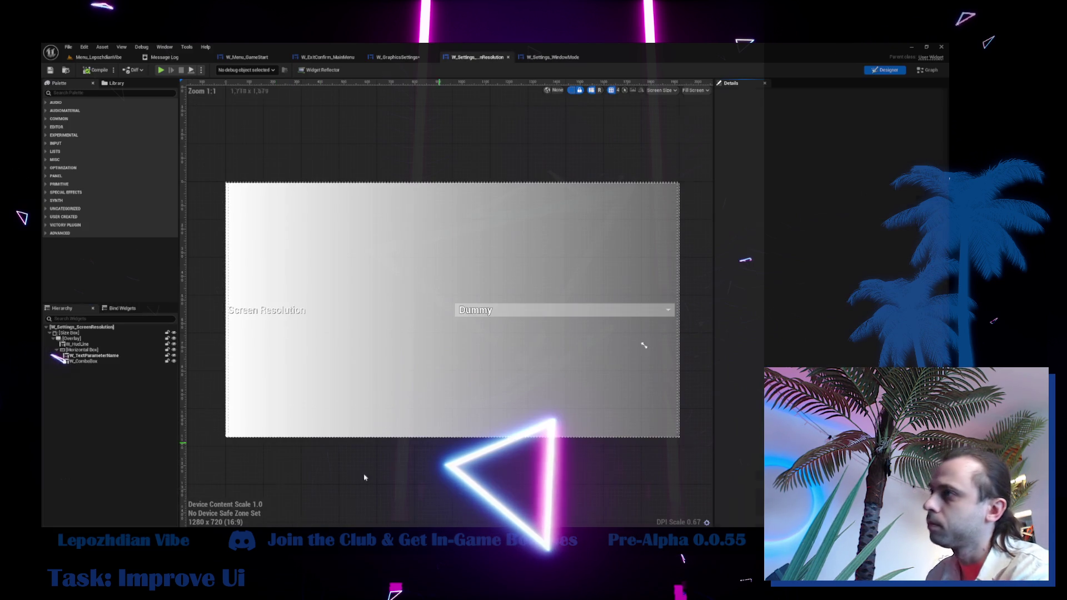
pyautogui.click(105, 361)
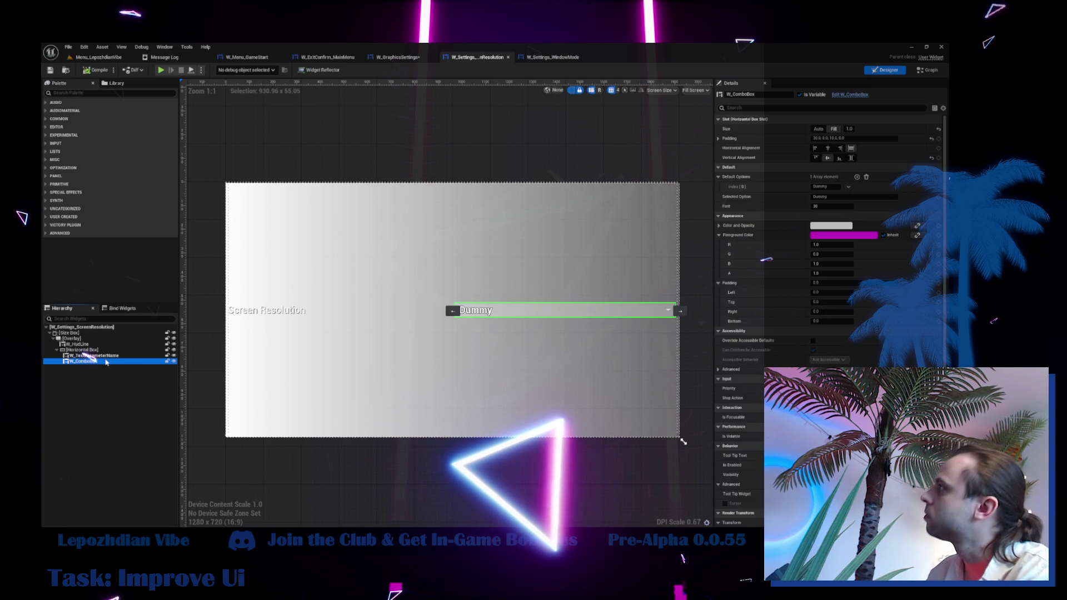
pyautogui.click(397, 58)
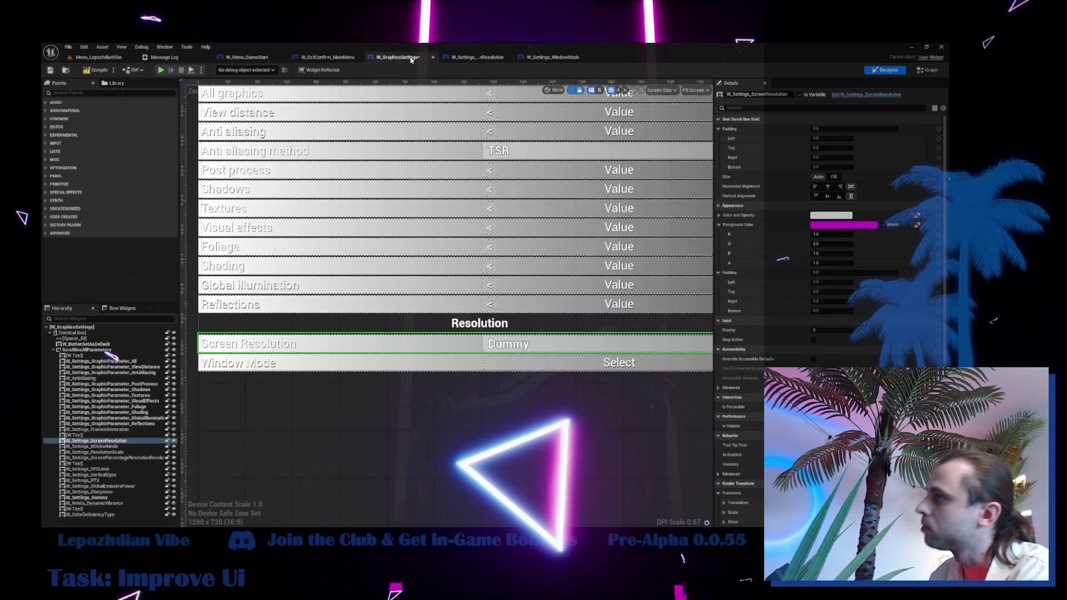
pyautogui.click(159, 446)
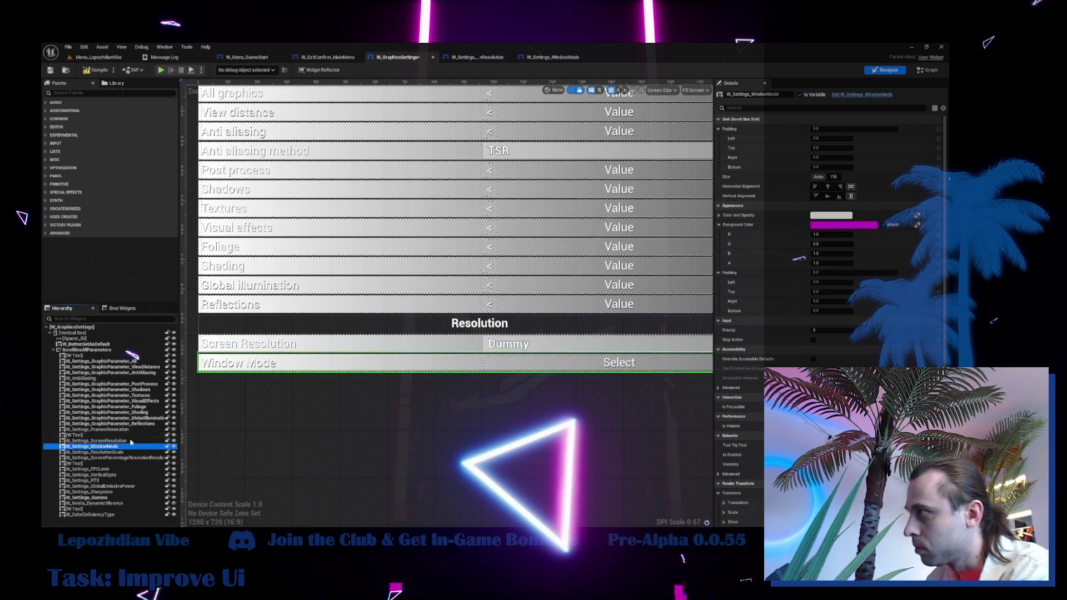
pyautogui.click(876, 95)
pyautogui.click(89, 350)
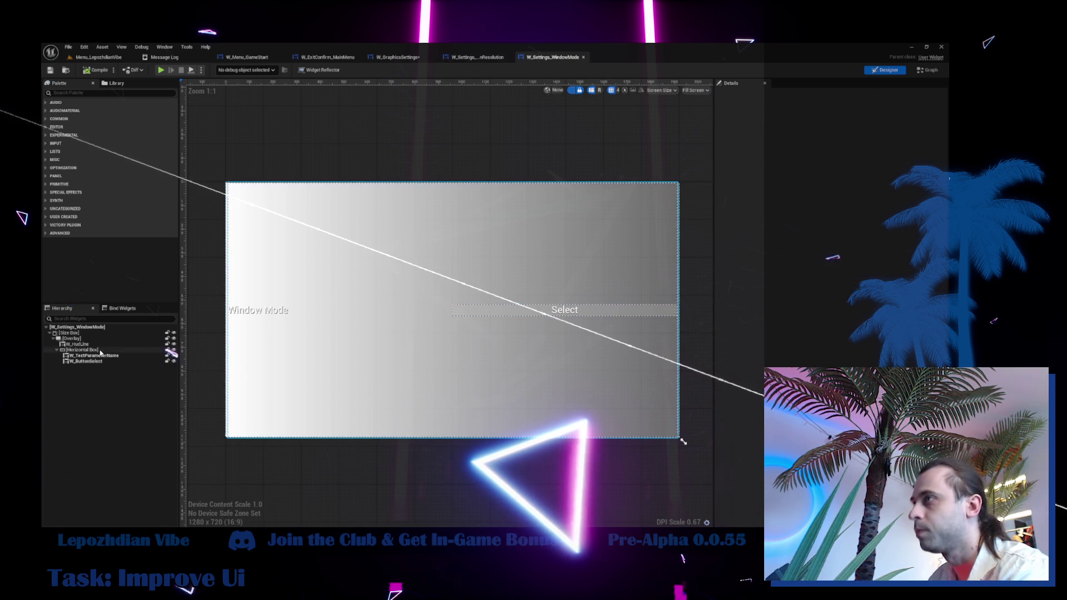
pyautogui.hotkey('ctrl', 'v')
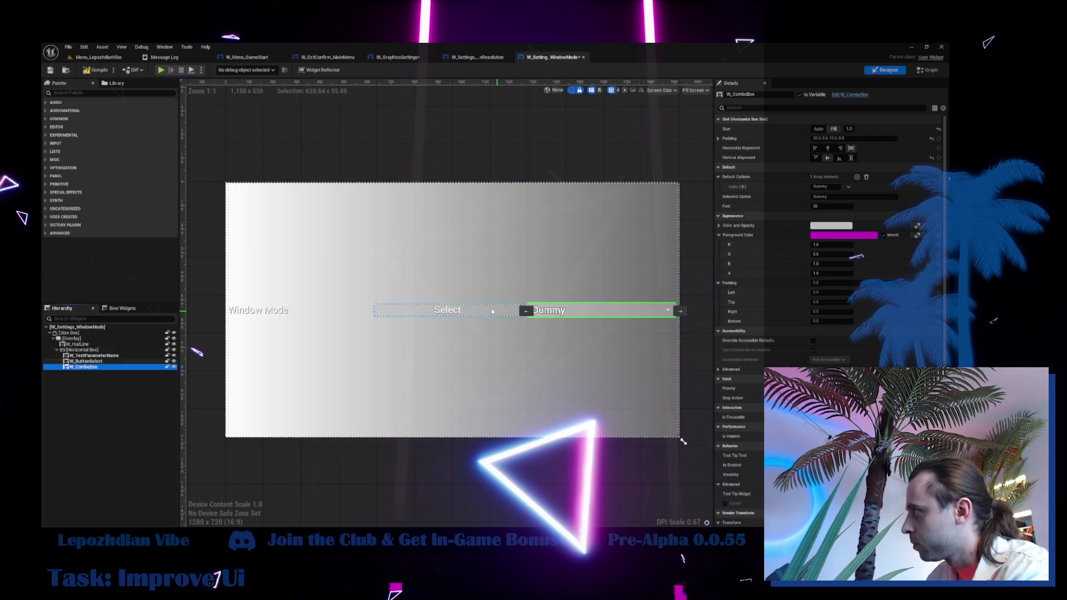
pyautogui.click(491, 310)
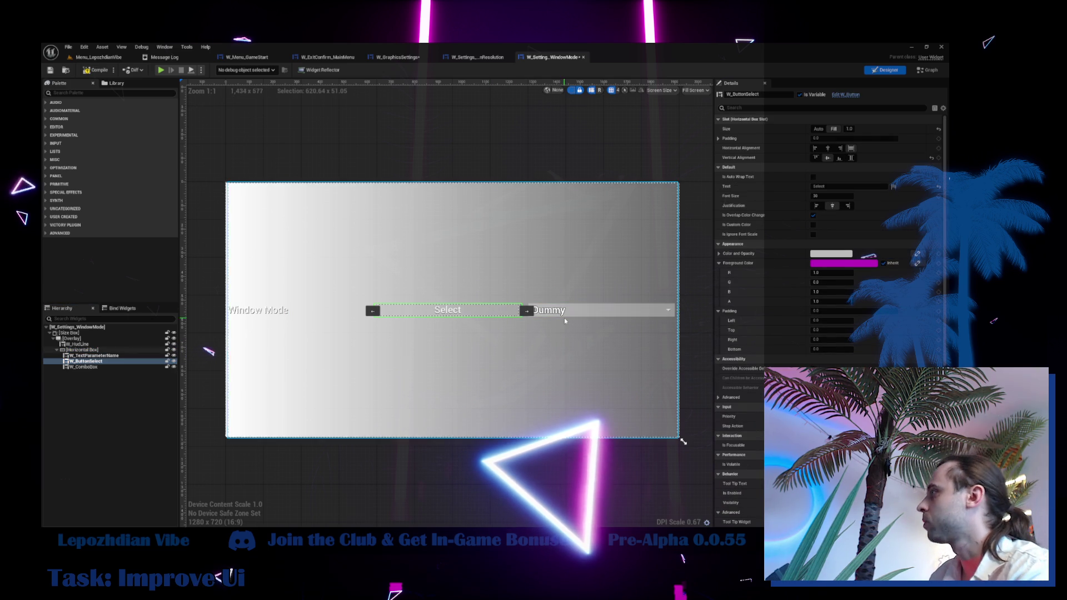
pyautogui.click(928, 71)
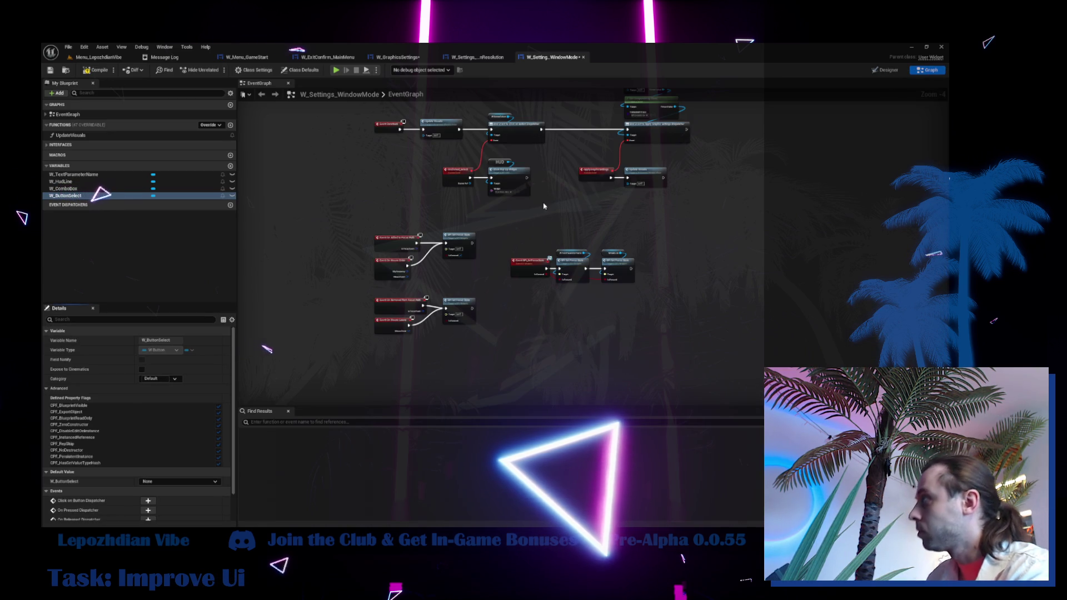
# In W_Settings_WindowModeOptions' graph, select the Set New Screen Window Mode (Fullscreen) and save nodes.
pyautogui.scroll(5, 534, 182)
pyautogui.click(503, 201)
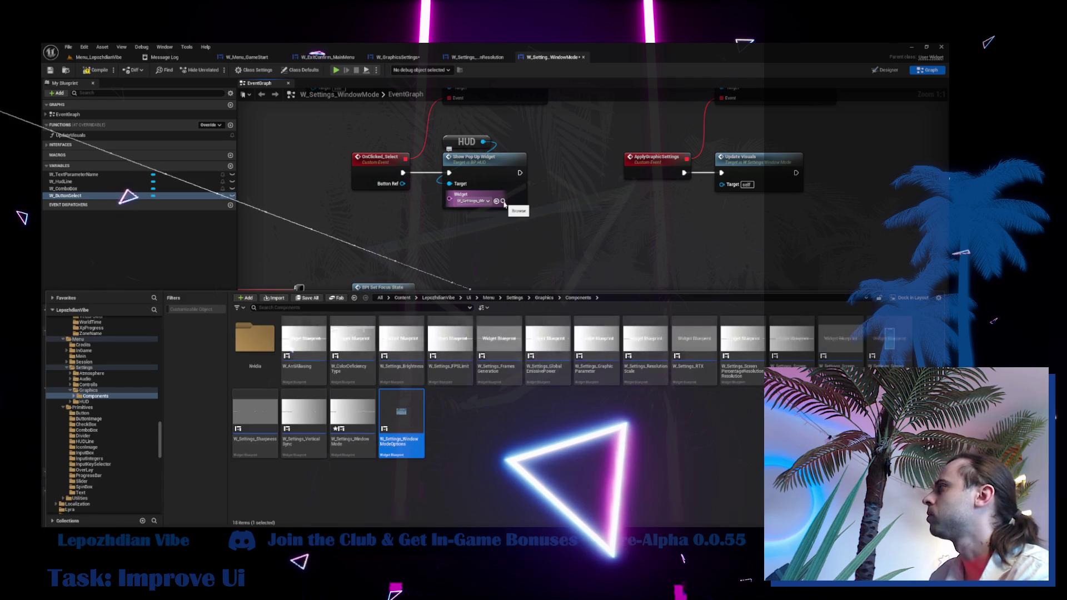
pyautogui.doubleClick(417, 423)
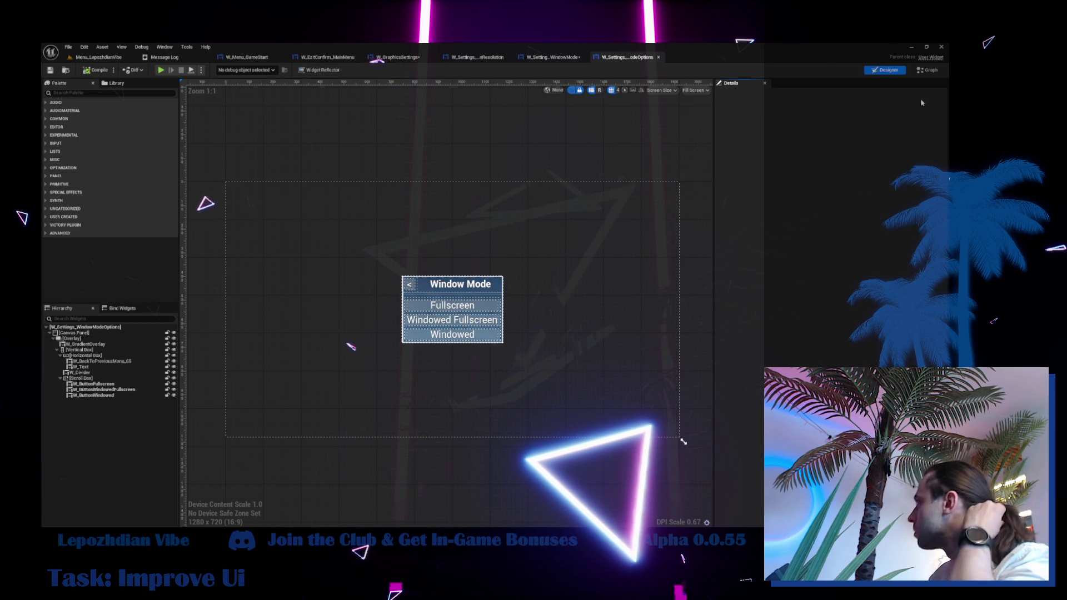
pyautogui.click(931, 71)
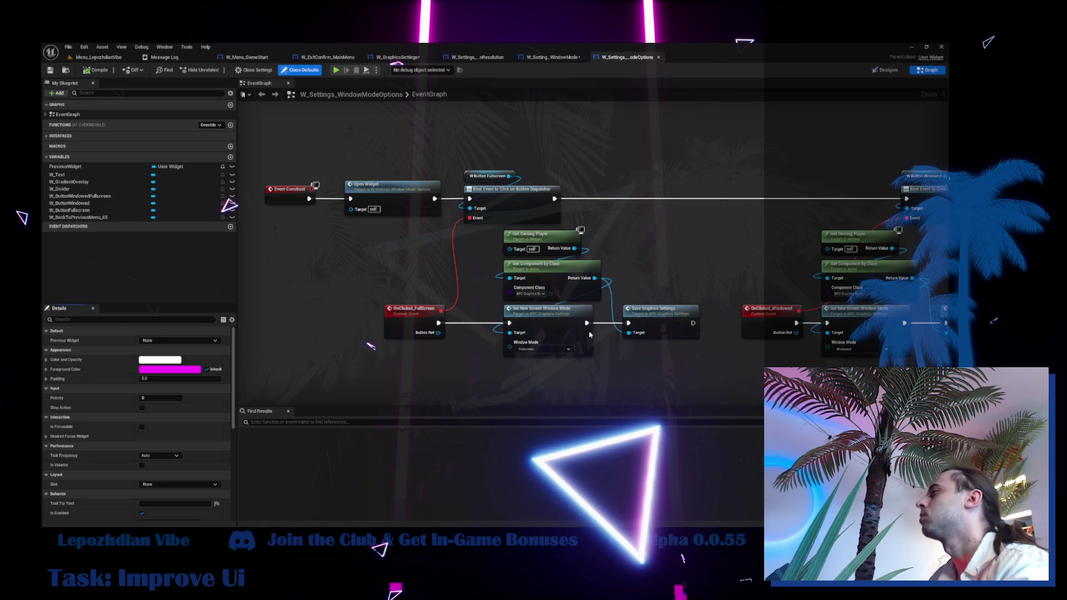
pyautogui.moveTo(376, 346); pyautogui.dragTo(384, 299)
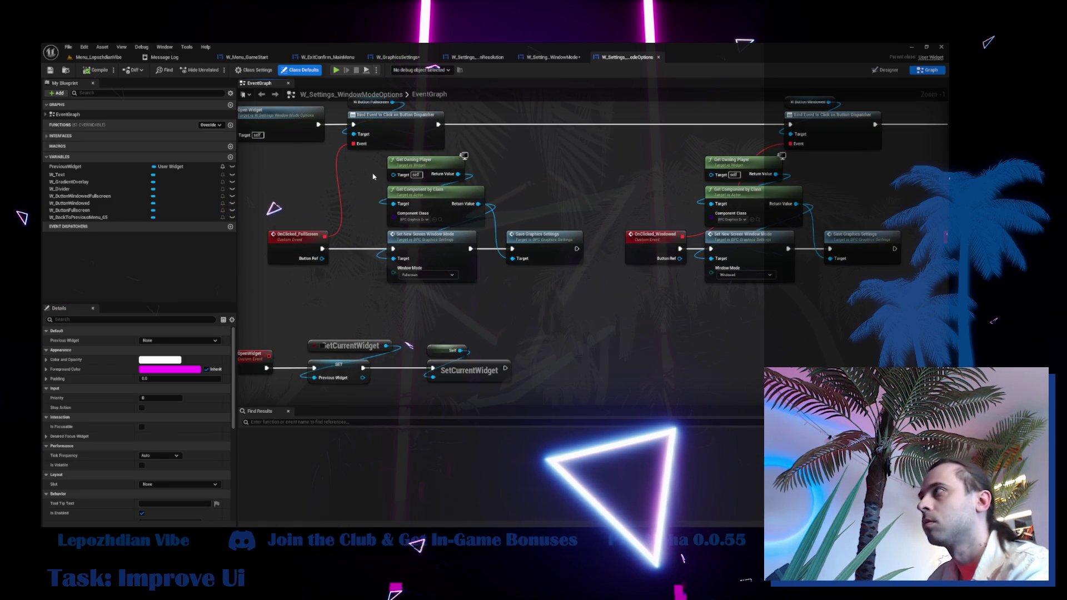
pyautogui.moveTo(378, 171); pyautogui.dragTo(533, 267)
pyautogui.moveTo(778, 311)
pyautogui.mouseDown()
pyautogui.moveTo(545, 288)
pyautogui.moveTo(270, 289)
pyautogui.moveTo(555, 344)
pyautogui.mouseUp()
# Paste the Fullscreen and Save Graphics Settings nodes into W_Settings_WindowMode's graph.
pyautogui.click(552, 58)
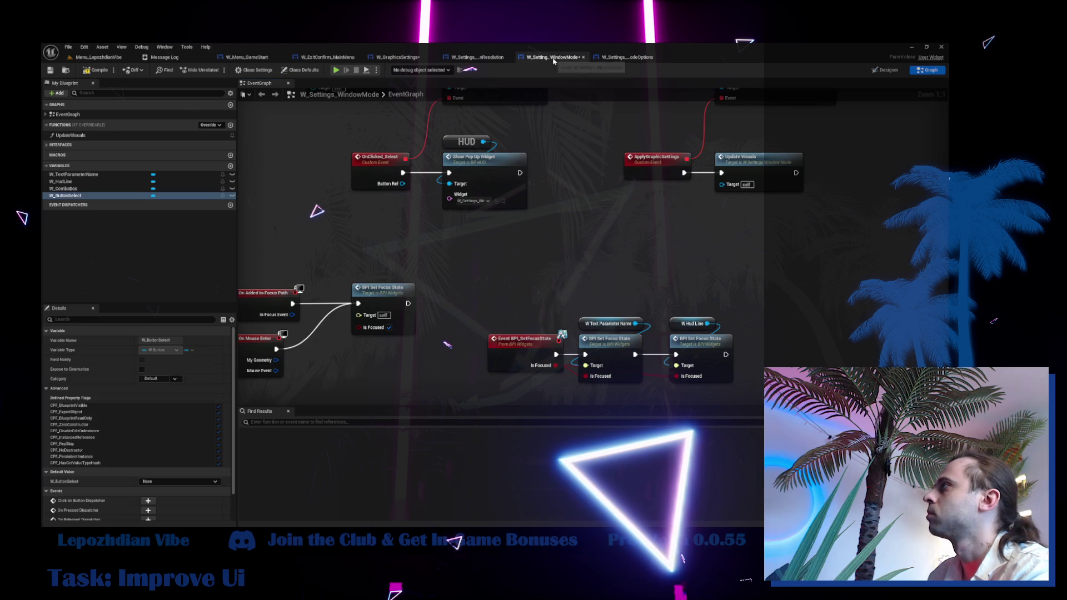
pyautogui.scroll(-3, 577, 246)
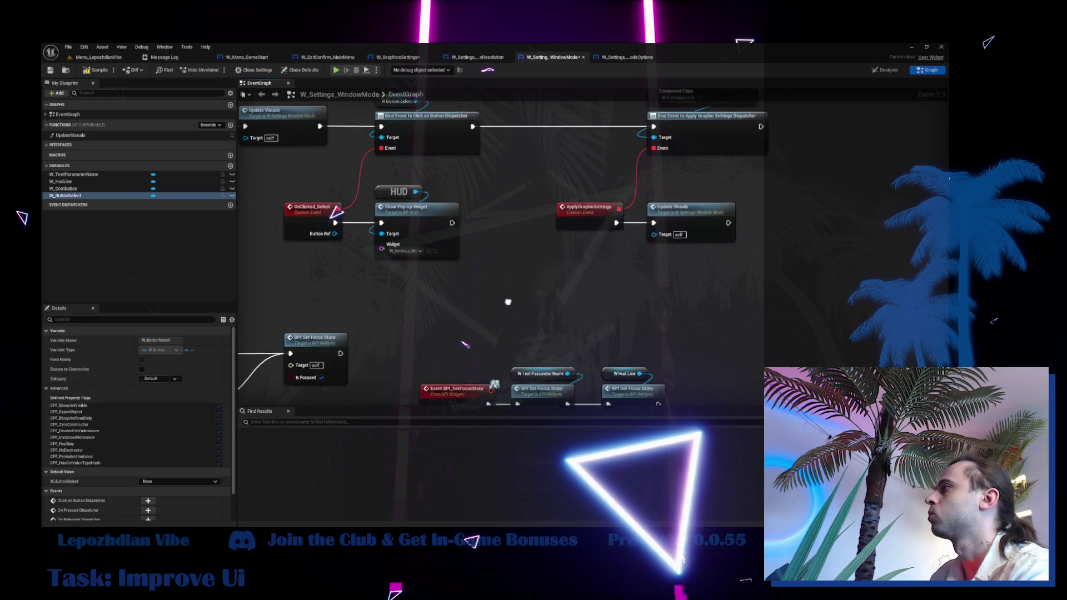
pyautogui.scroll(1, 735, 268)
pyautogui.hotkey('ctrl', 'v')
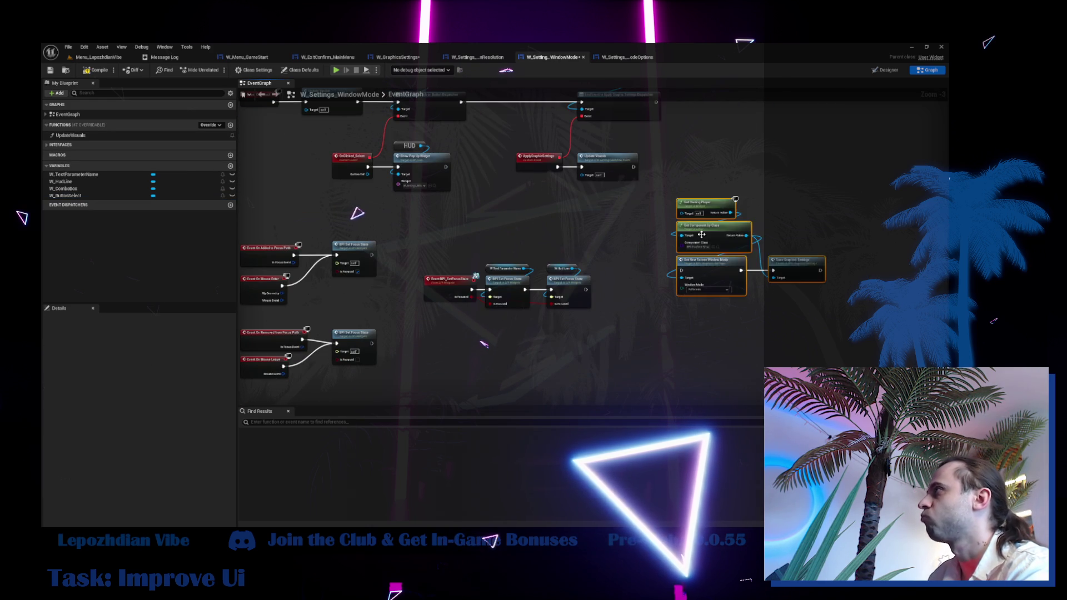
pyautogui.scroll(2, 736, 291)
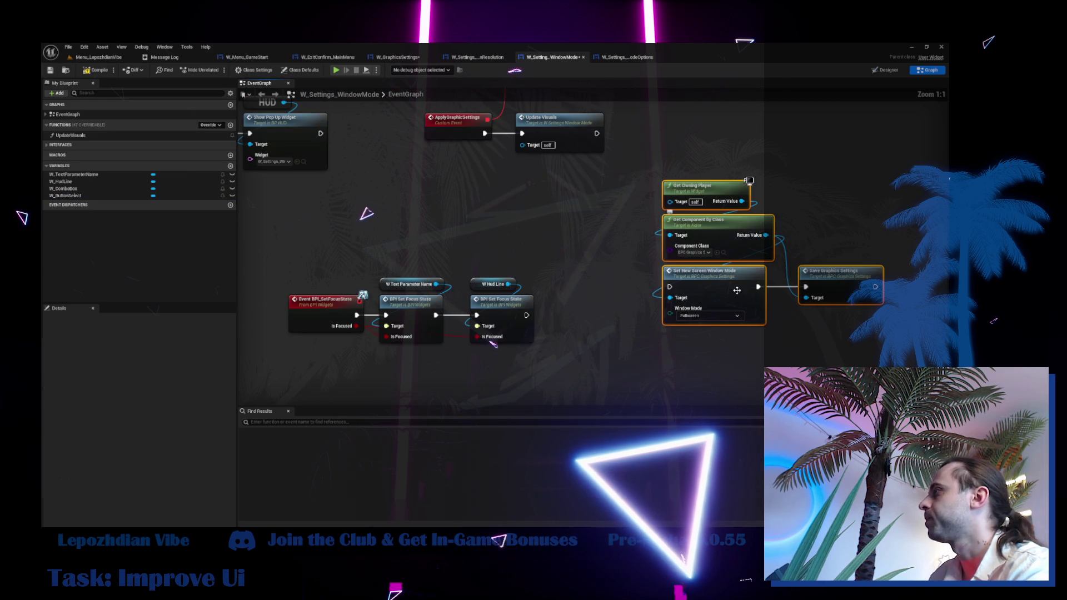
pyautogui.click(884, 70)
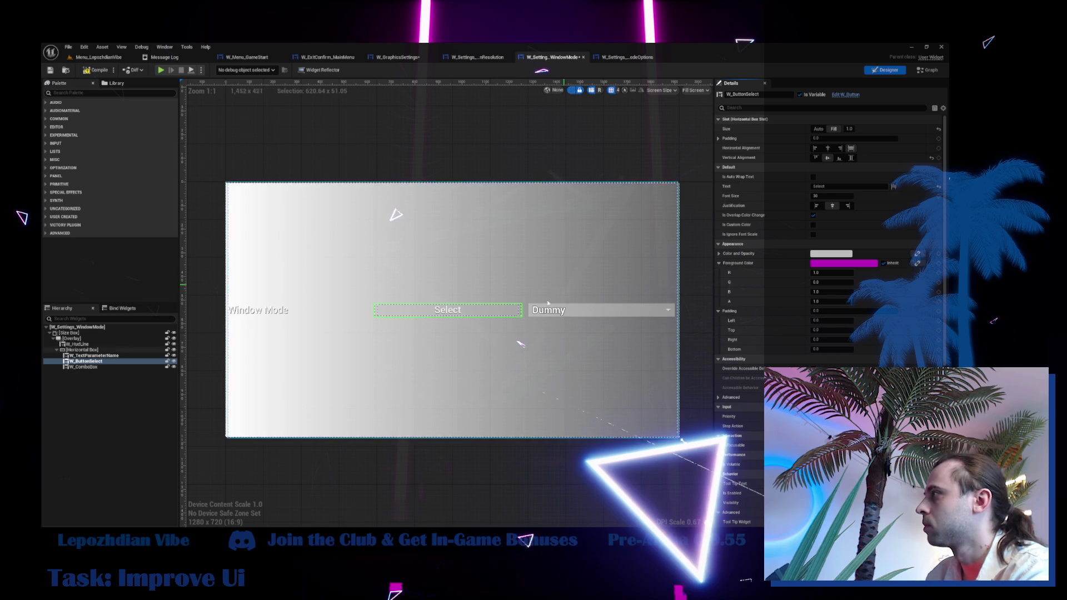
# Set the Window Mode combo box's Default Options [0] and Selected Option to Fullscreen.
pyautogui.click(538, 315)
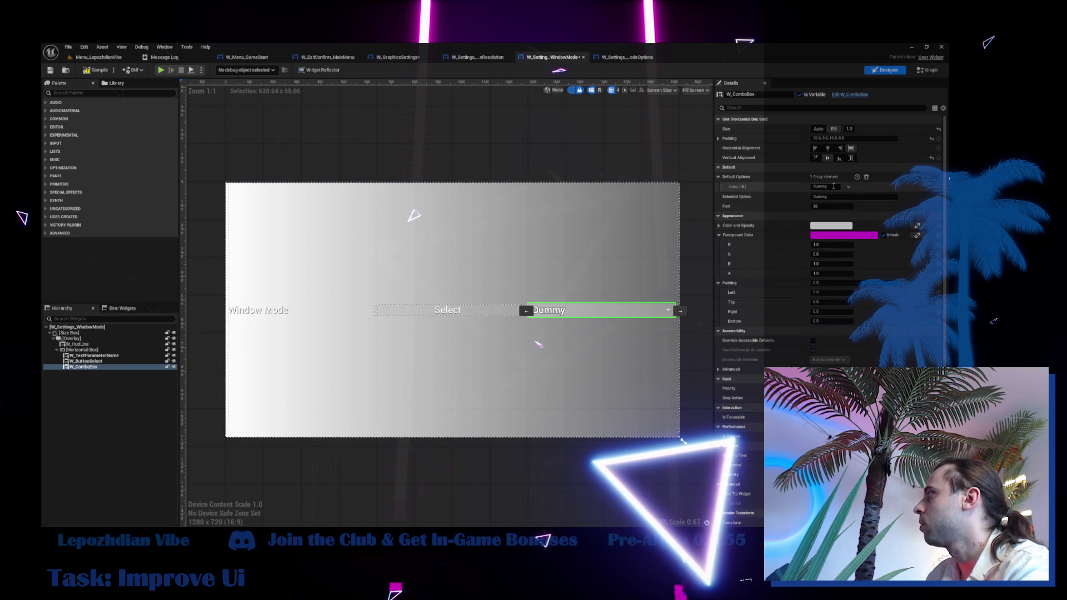
pyautogui.press('BackSpace')
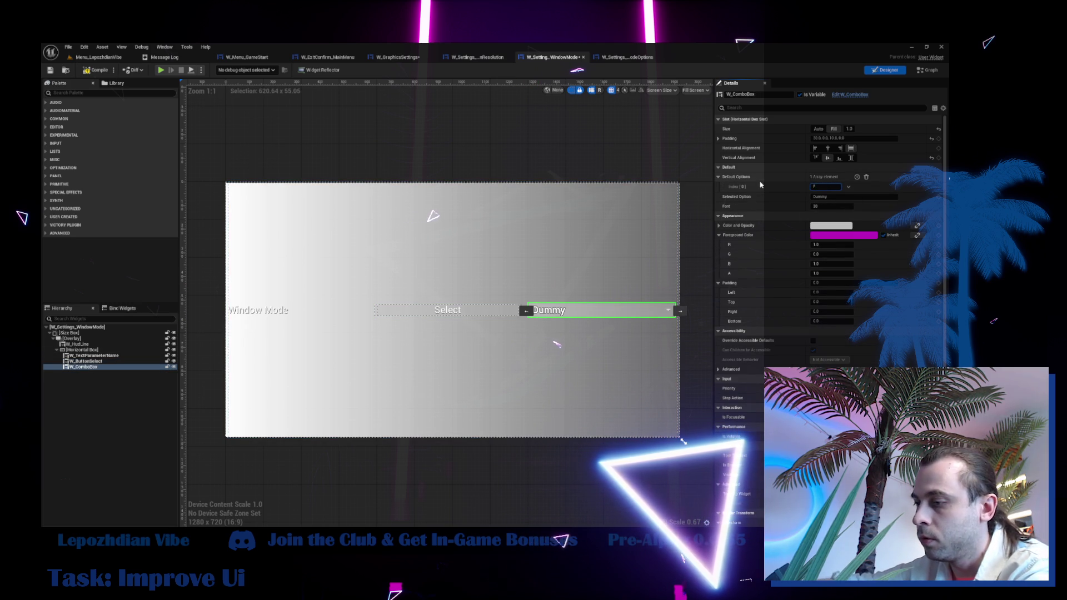
pyautogui.write('ull')
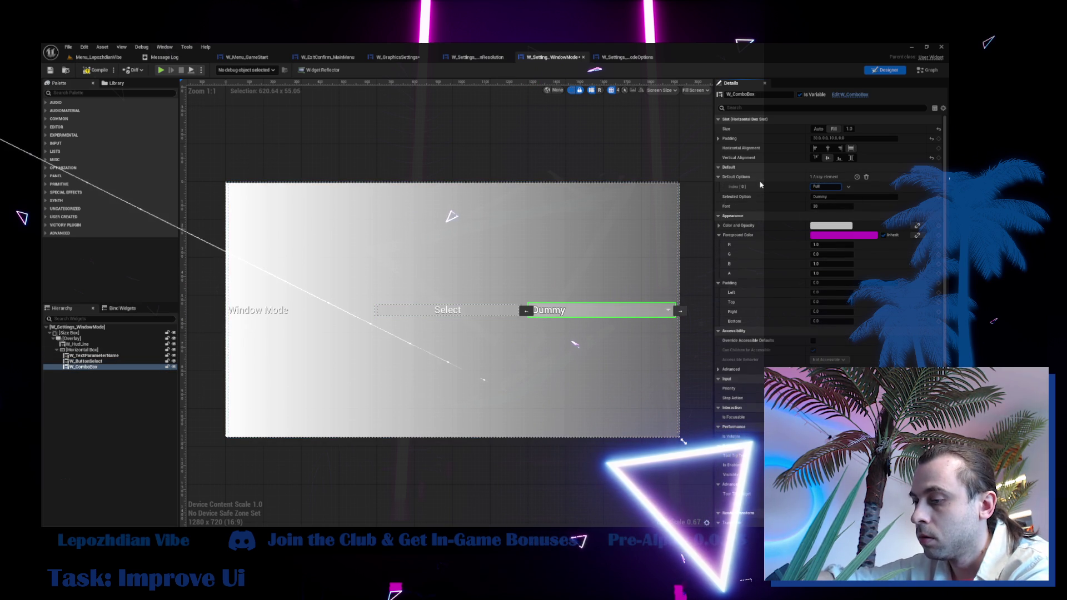
pyautogui.write('screen')
pyautogui.press('Return')
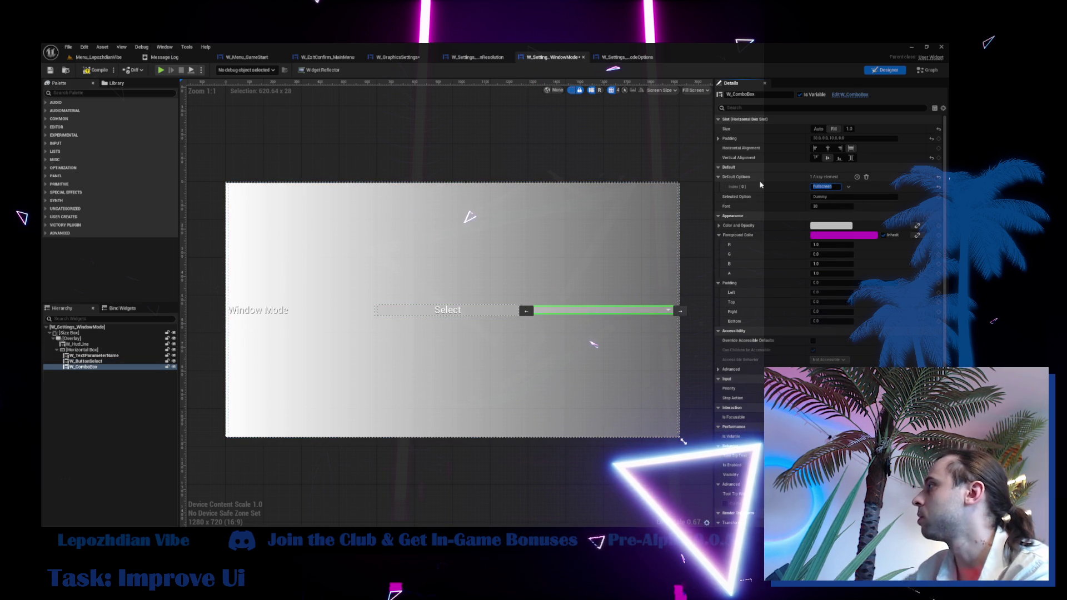
pyautogui.click(840, 197)
pyautogui.write('Fullscreen')
pyautogui.press('Return')
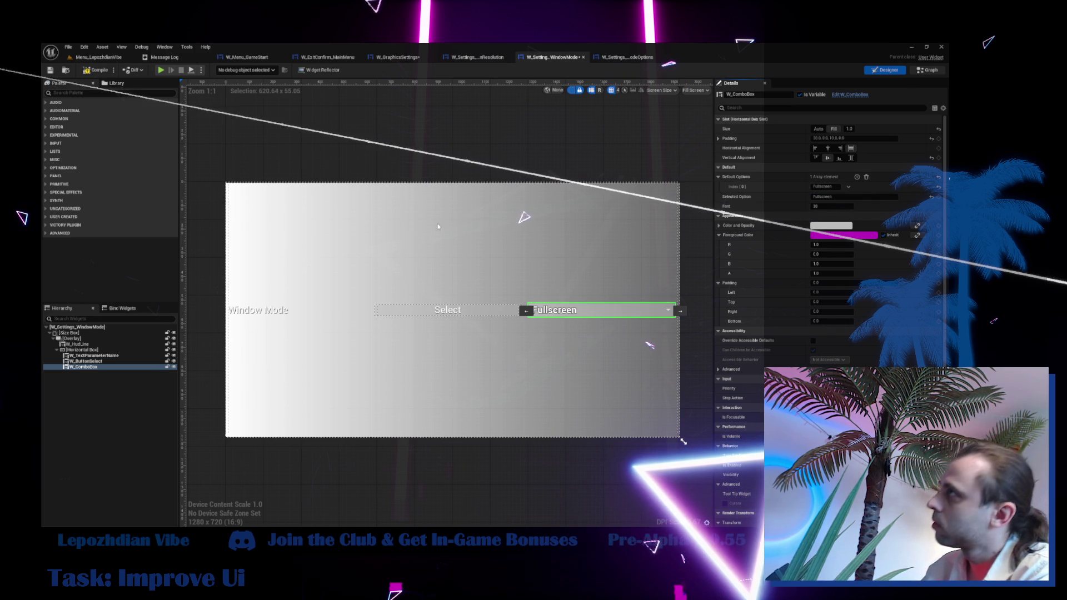
pyautogui.click(916, 71)
pyautogui.click(117, 59)
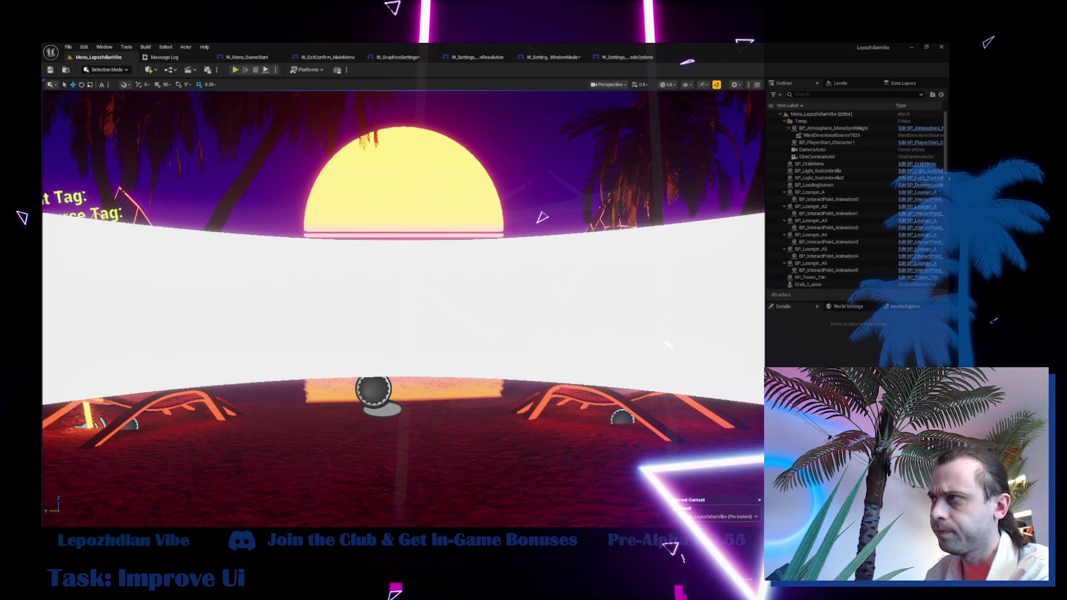
# Search the Content folder in the asset drawer for 'window mode' assets.
pyautogui.hotkey('ctrl', 'space')
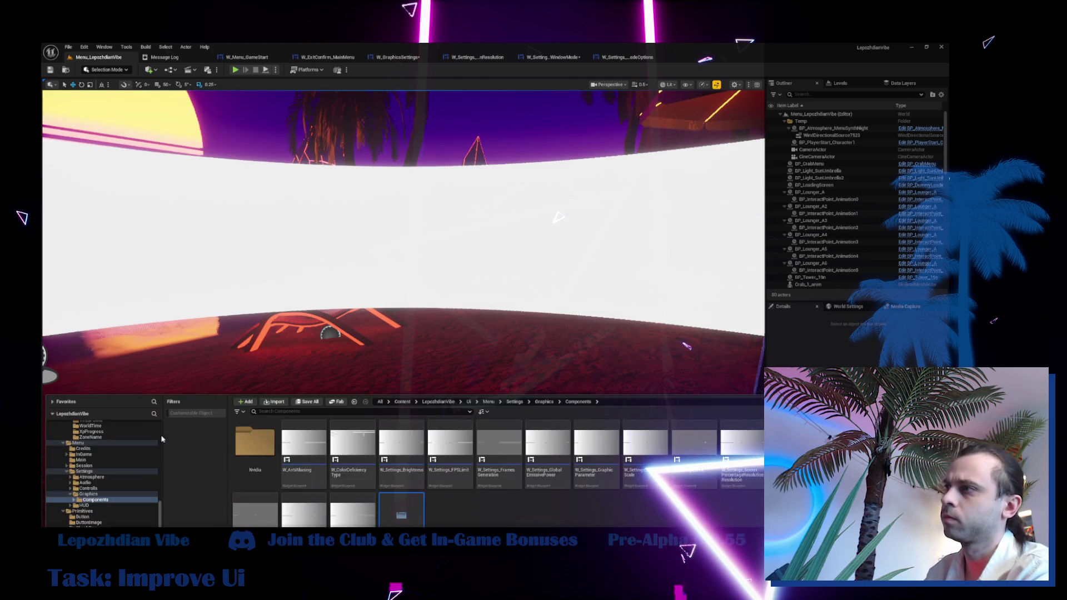
pyautogui.scroll(10, 122, 461)
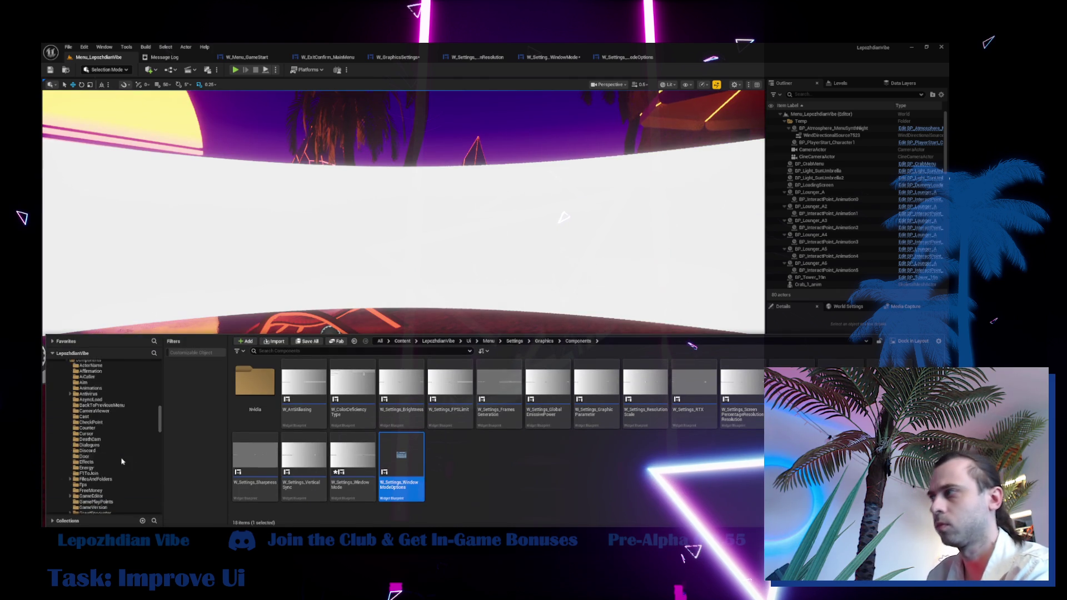
pyautogui.scroll(10, 122, 461)
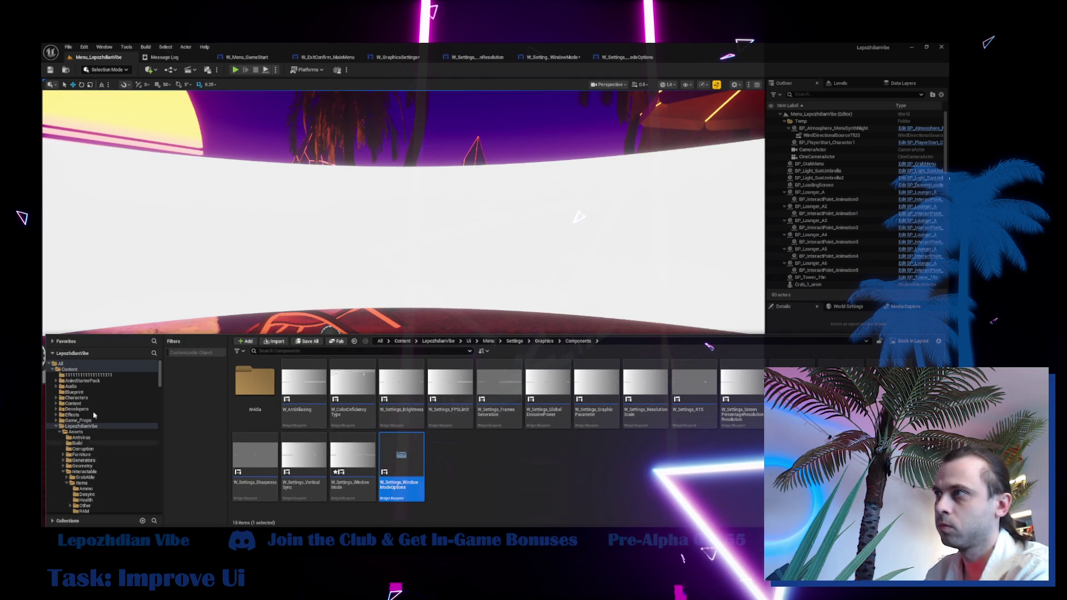
pyautogui.click(70, 369)
pyautogui.click(296, 351)
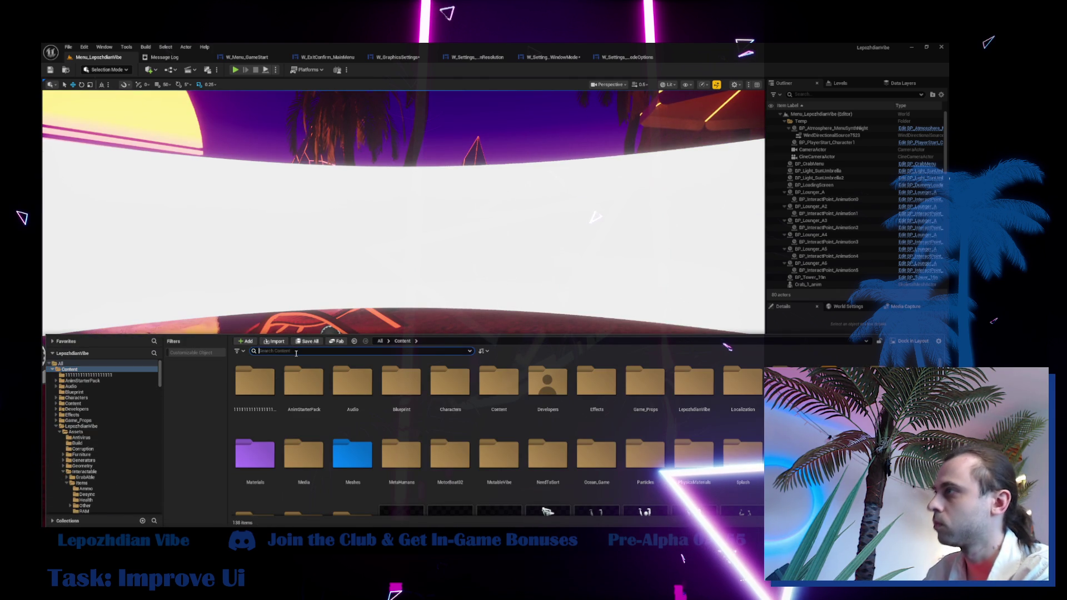
pyautogui.write('window')
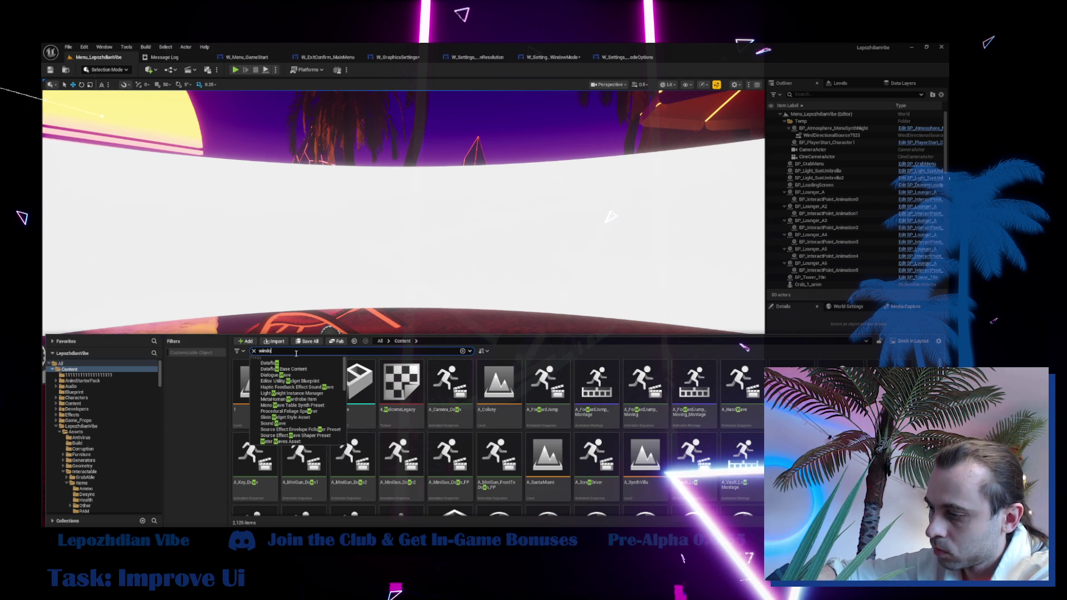
pyautogui.write(' mode')
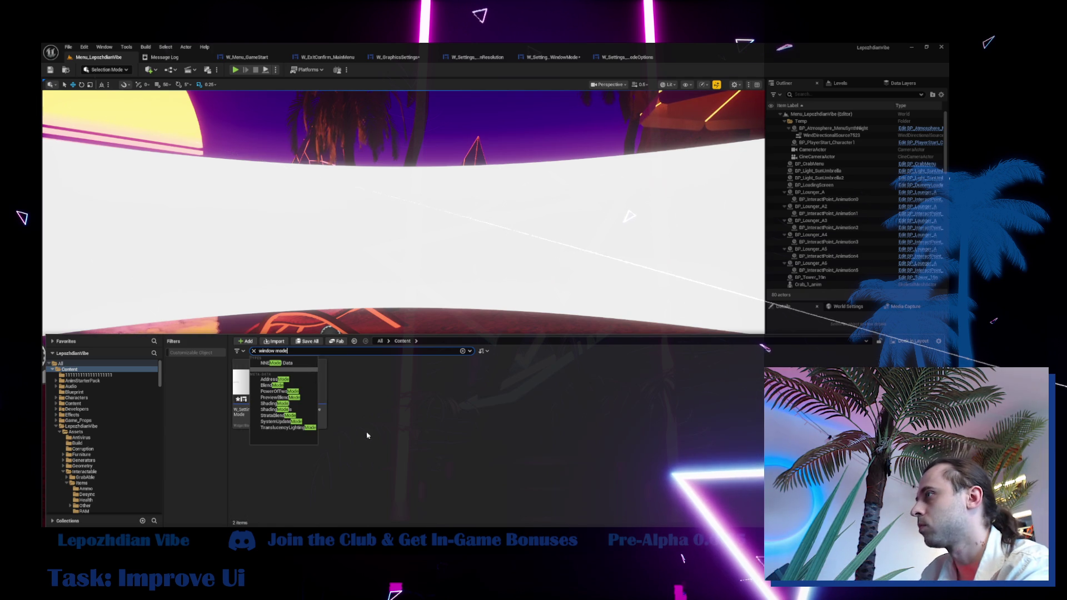
pyautogui.click(354, 430)
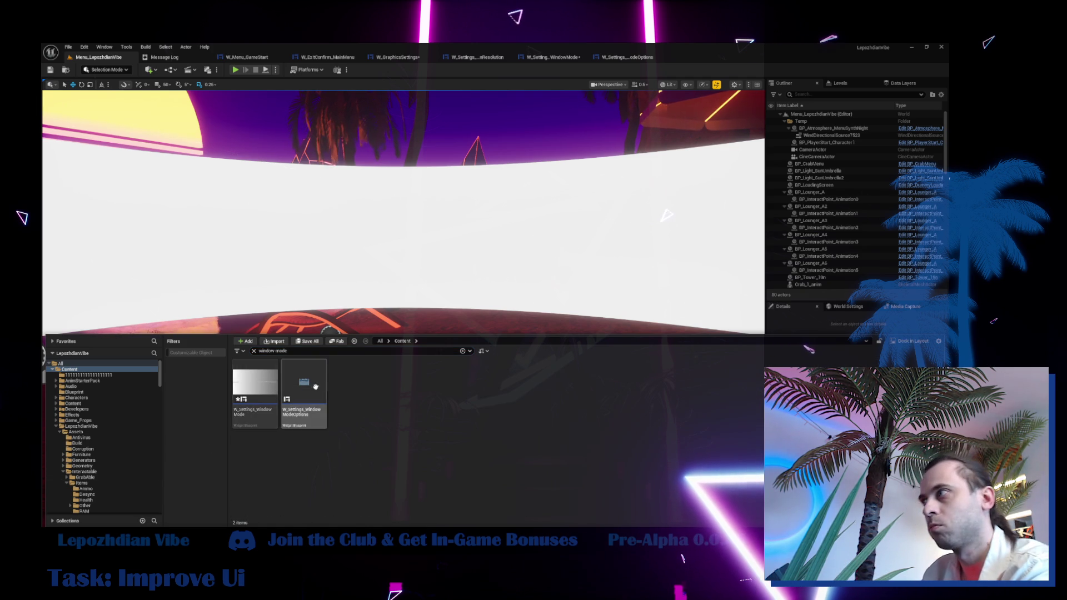
# Inspect W_Settings_WindowModeOptions, then open the W_Settings_WindowMode event graph.
pyautogui.click(627, 57)
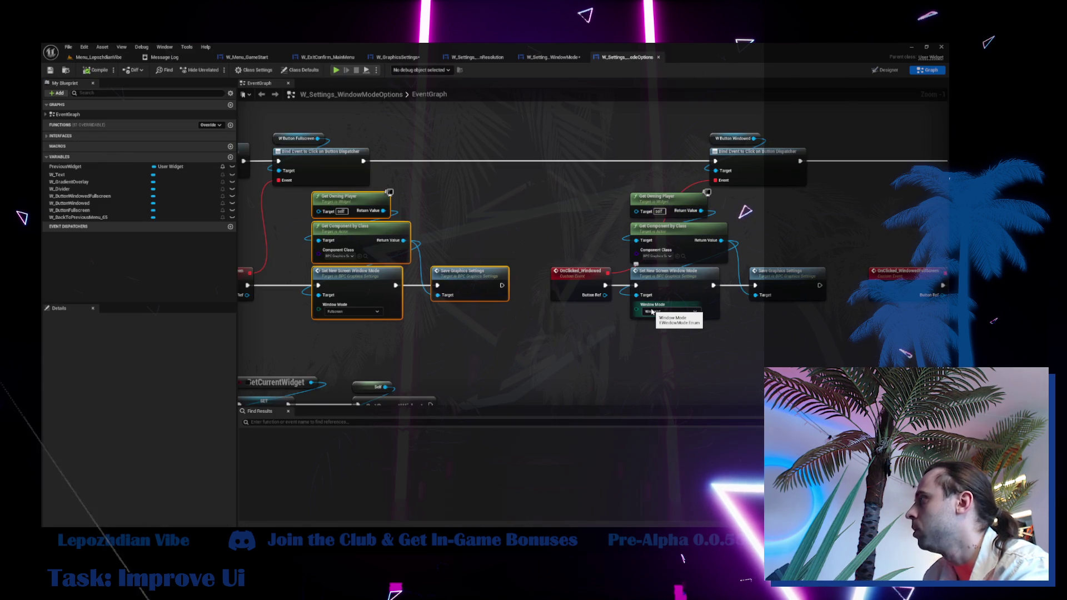
pyautogui.click(98, 58)
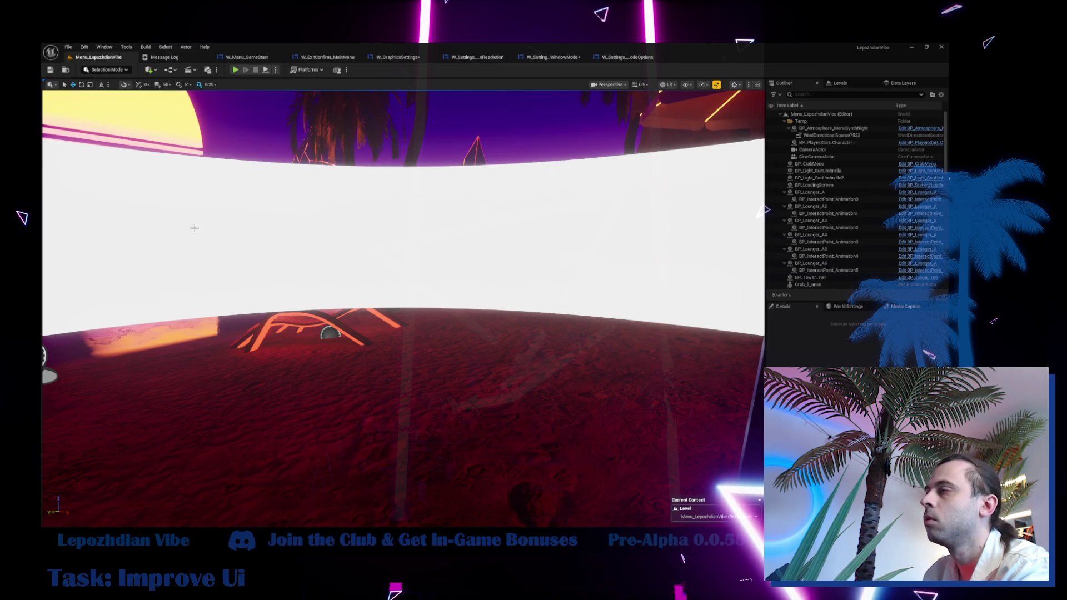
pyautogui.hotkey('ctrl', 'space')
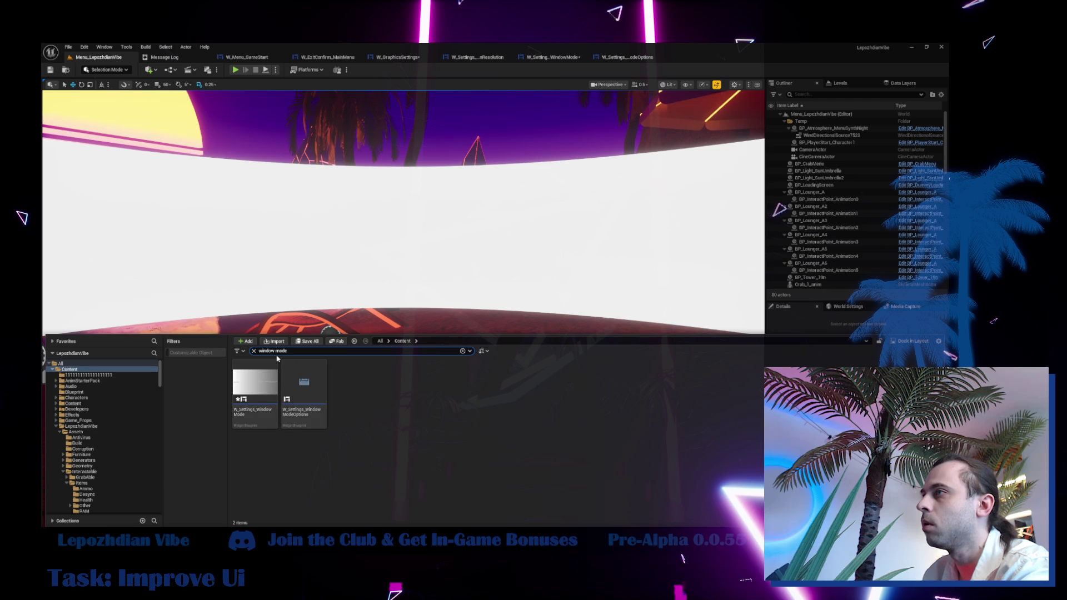
pyautogui.click(555, 58)
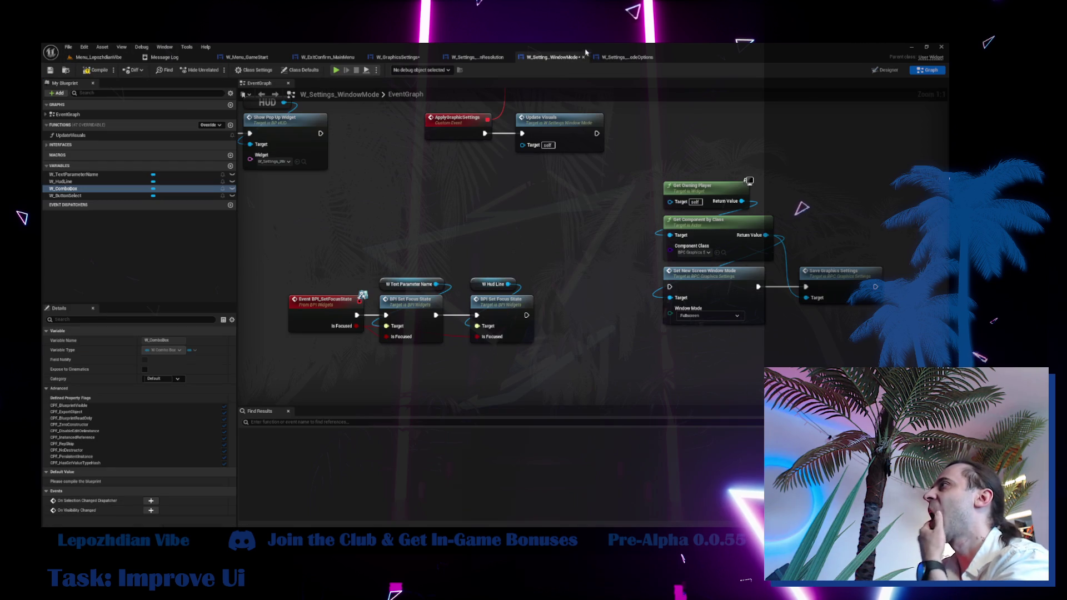
# Check the node's Window Mode choices and glance at W_GraphicsSettings, then open W_Settings_WindowMode's Designer.
pyautogui.click(736, 317)
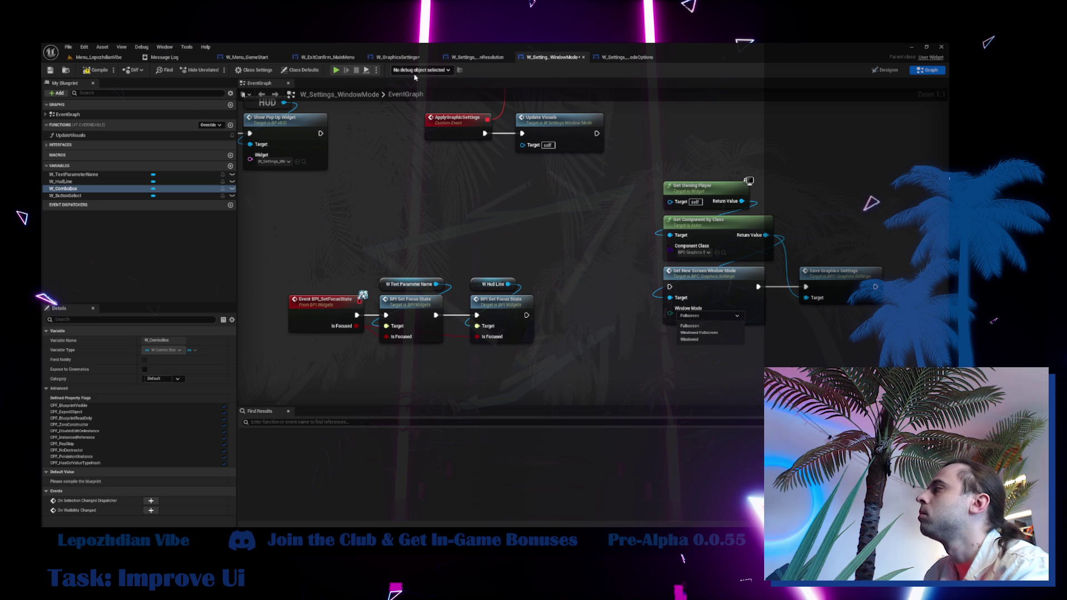
pyautogui.click(398, 57)
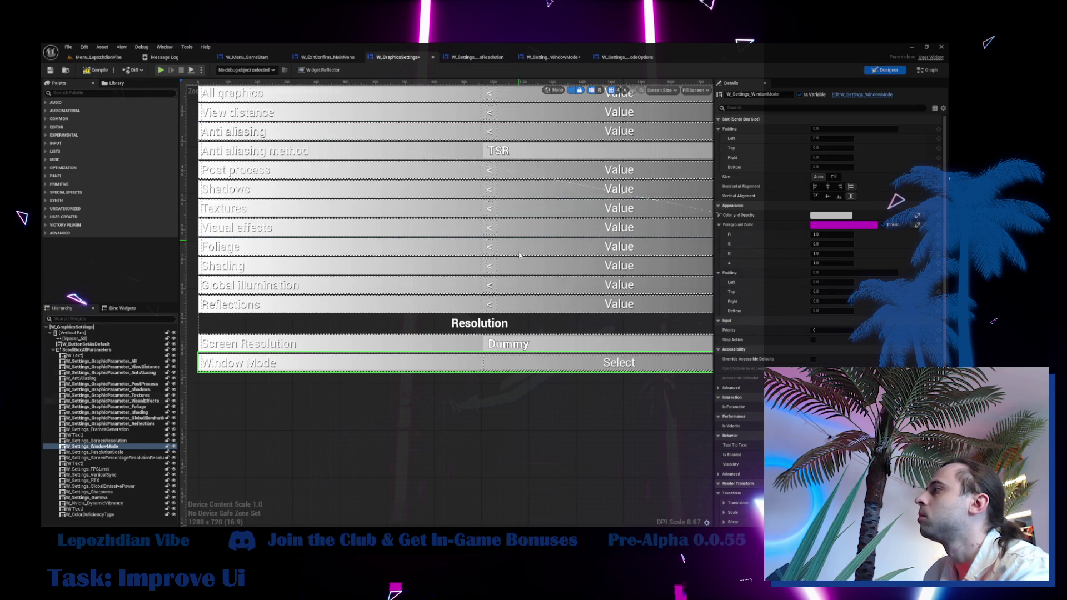
pyautogui.click(552, 57)
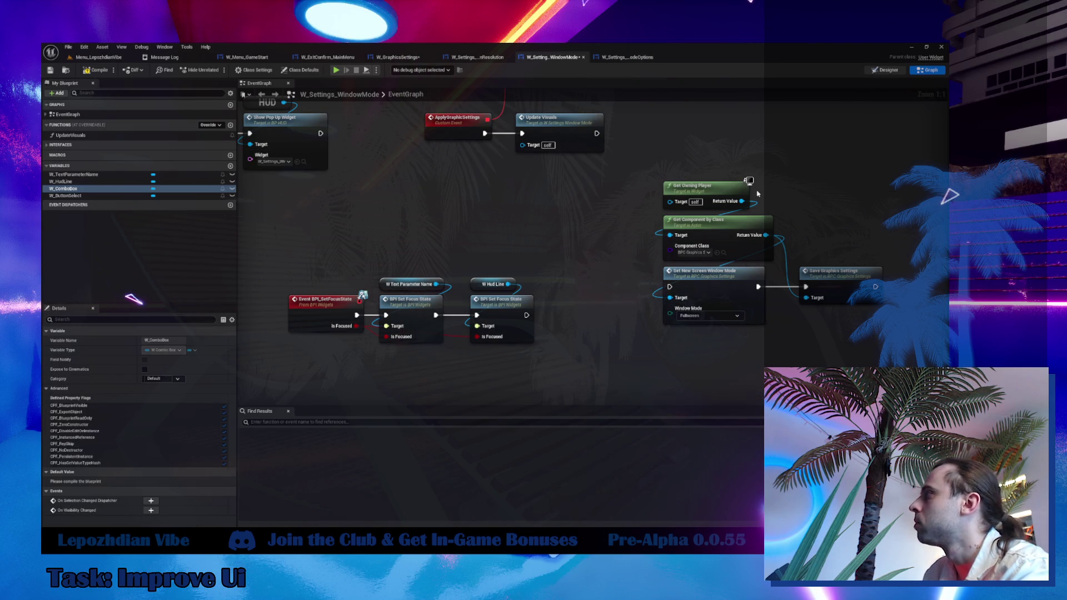
pyautogui.click(884, 69)
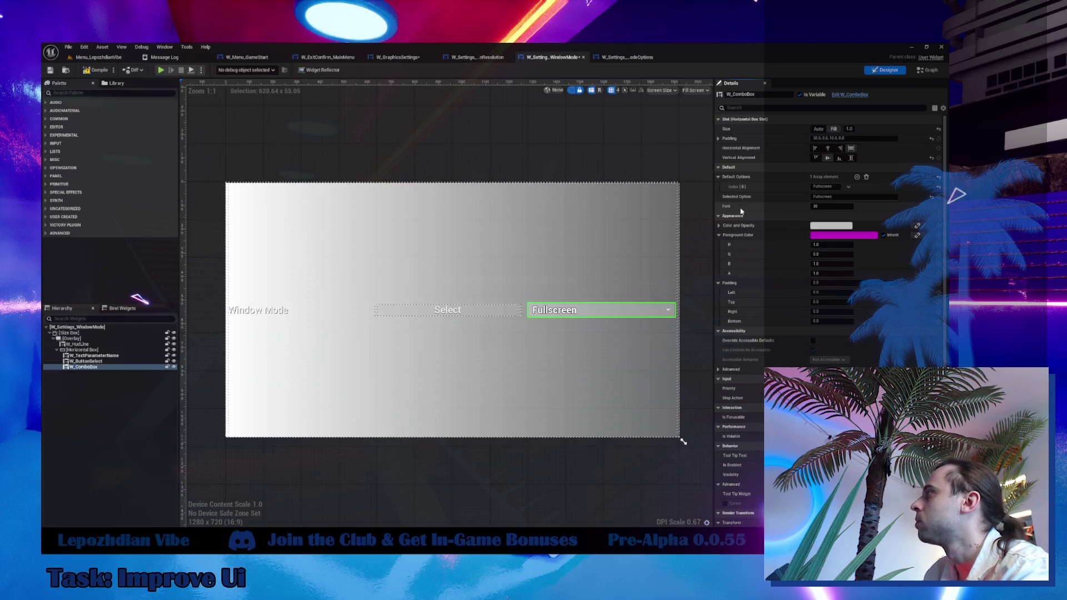
# Add 'Windowed Fullscreen' and 'Windowed' combo box default options, then create its On Selection Changed event.
pyautogui.click(858, 177)
pyautogui.click(828, 197)
pyautogui.write('Windowed Fullscreen')
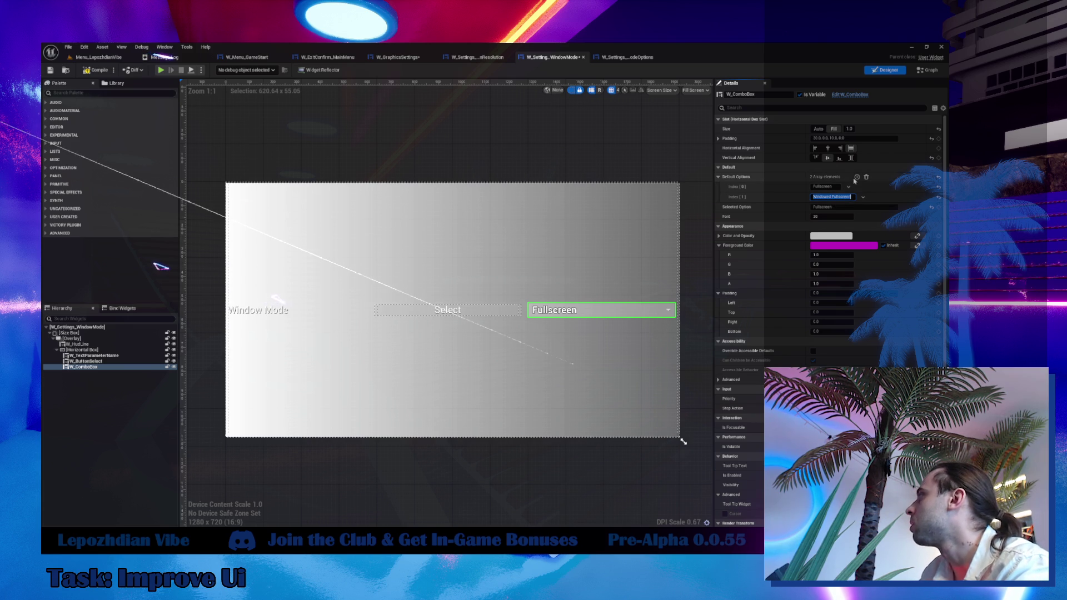
pyautogui.click(857, 177)
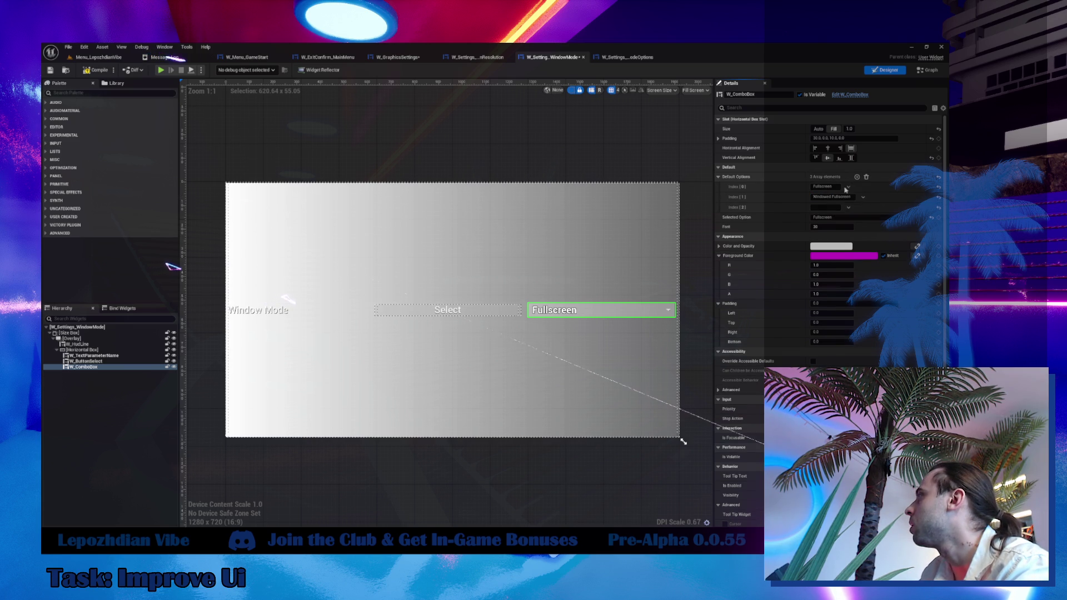
pyautogui.doubleClick(831, 197)
pyautogui.write('Windowed')
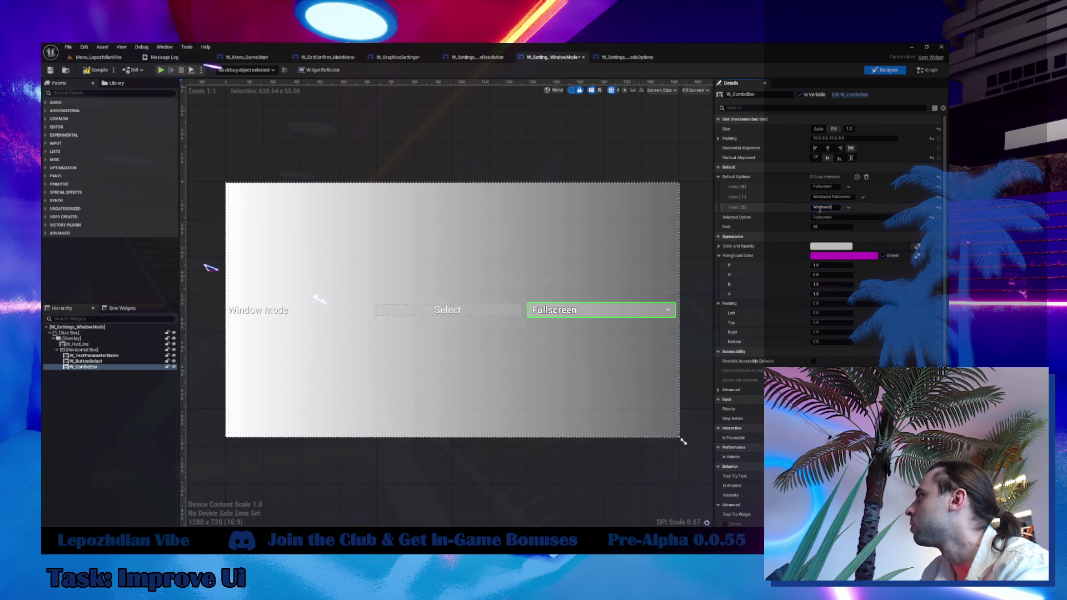
pyautogui.scroll(-8, 822, 222)
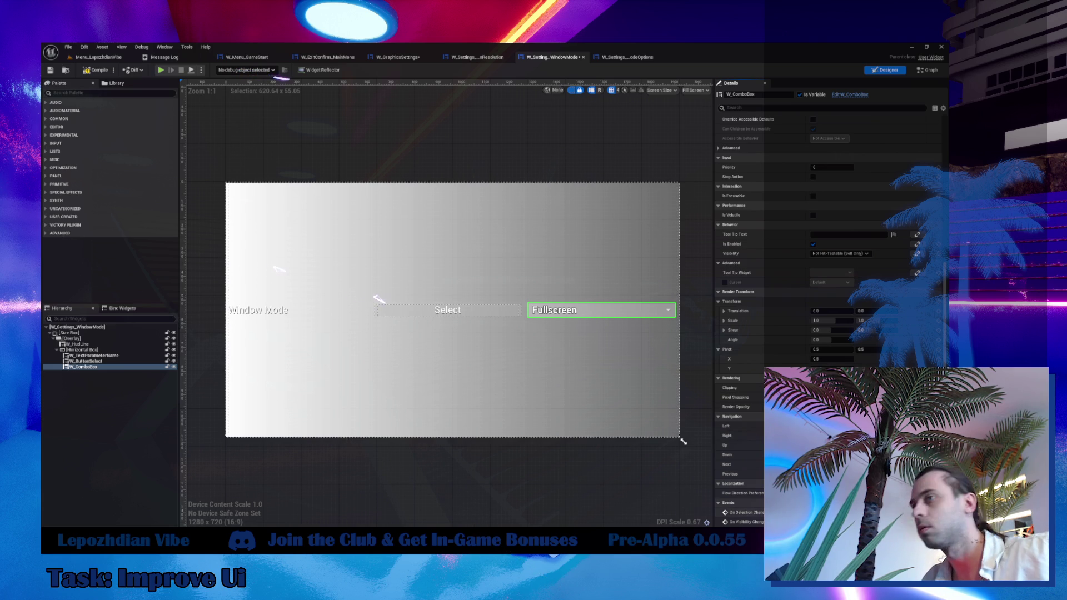
pyautogui.click(938, 512)
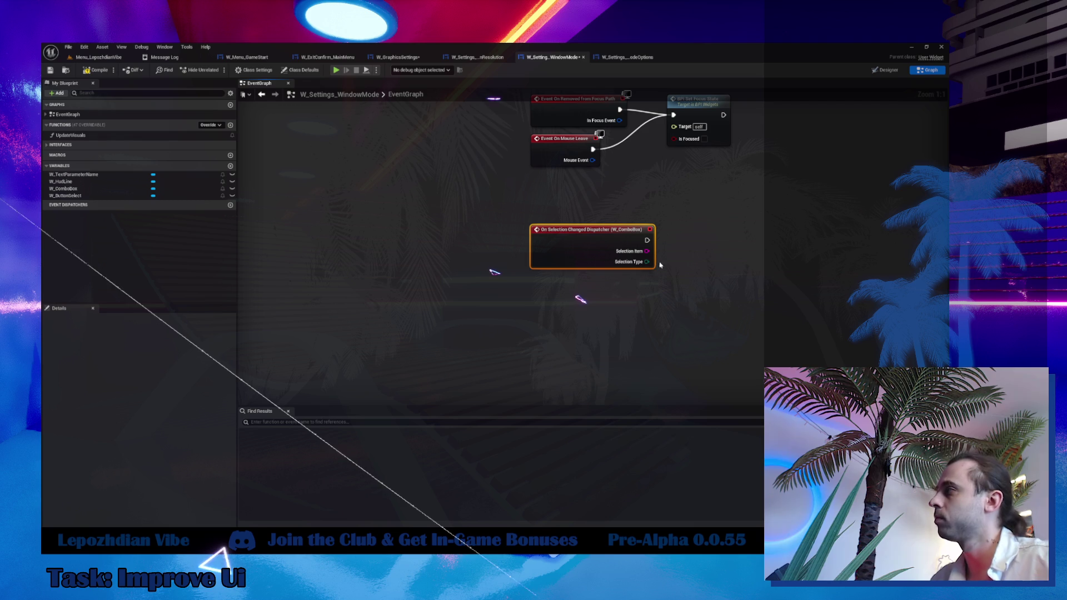
# Branch the selection-changed event on a Selection Type == On Mouse Click check.
pyautogui.moveTo(647, 261); pyautogui.dragTo(690, 290)
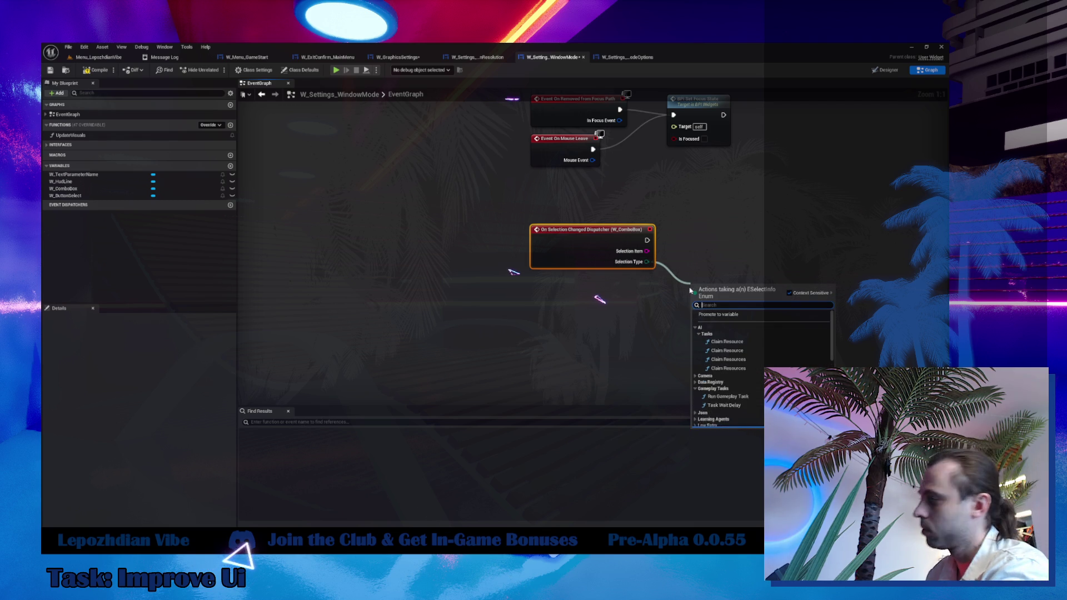
pyautogui.write('==')
pyautogui.press('Return')
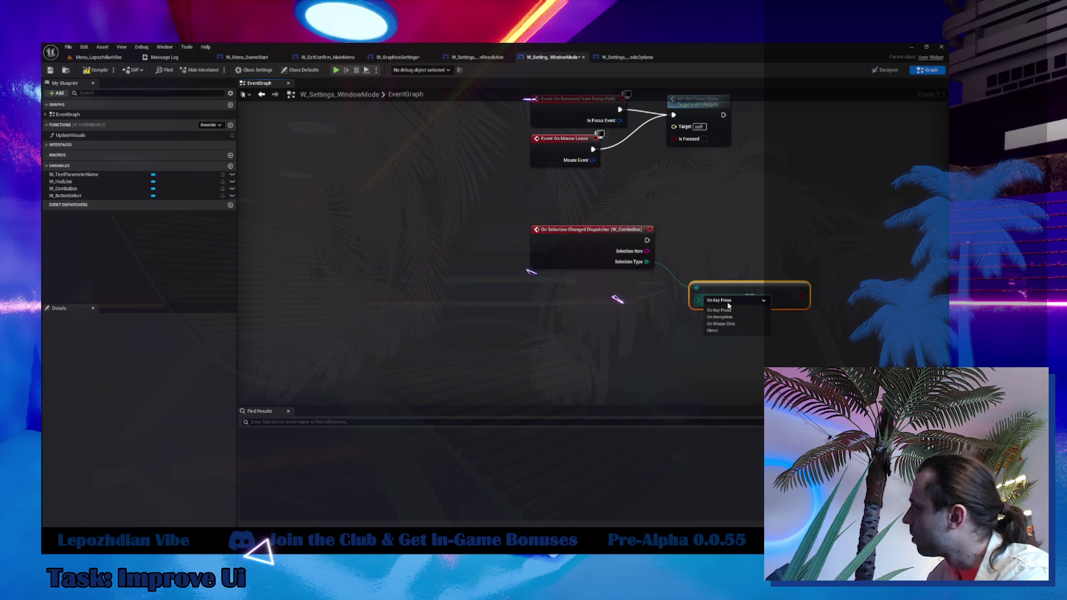
pyautogui.click(722, 320)
pyautogui.moveTo(743, 289); pyautogui.dragTo(578, 288)
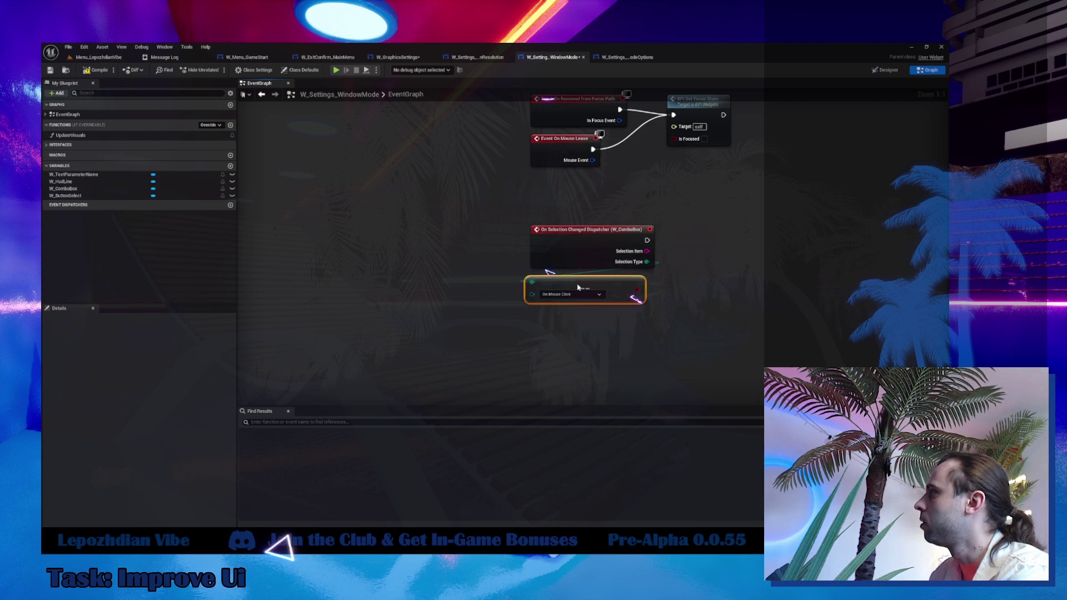
pyautogui.press('Home')
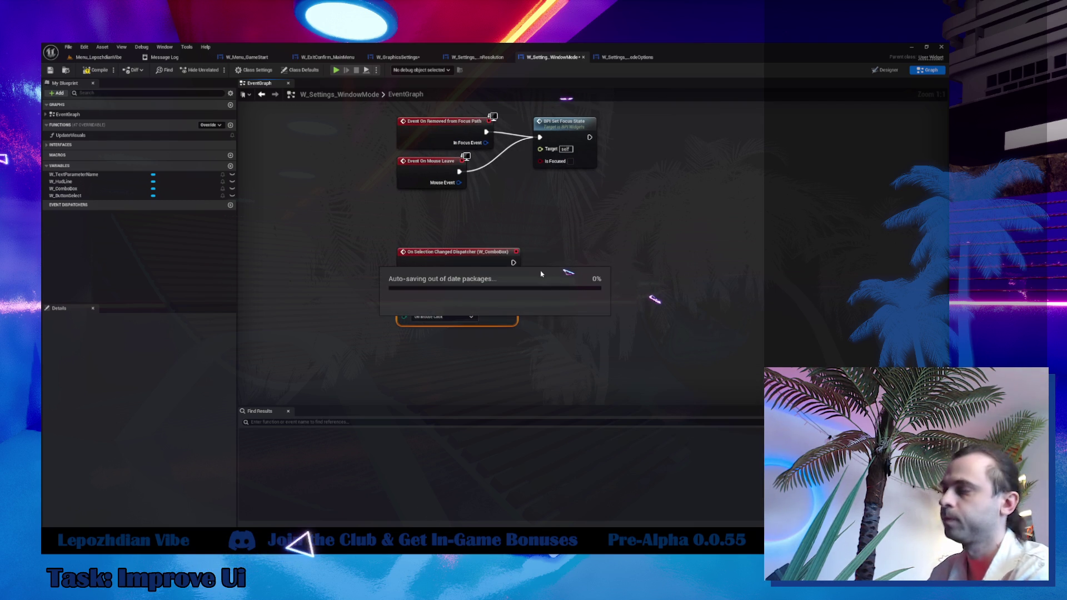
pyautogui.click(560, 247)
pyautogui.moveTo(509, 311); pyautogui.dragTo(557, 298)
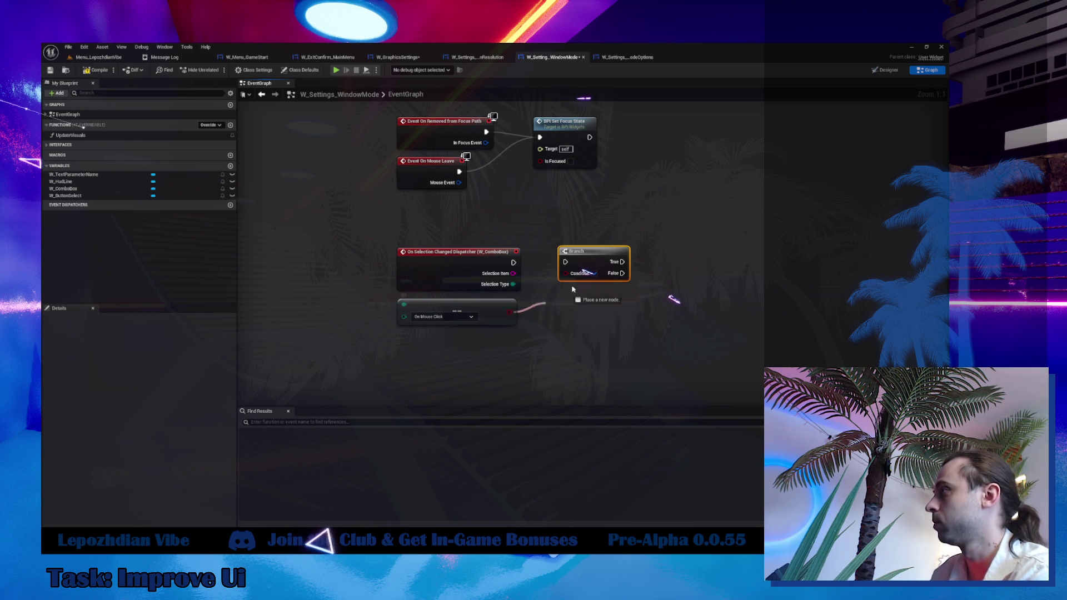
pyautogui.moveTo(514, 262); pyautogui.dragTo(581, 260)
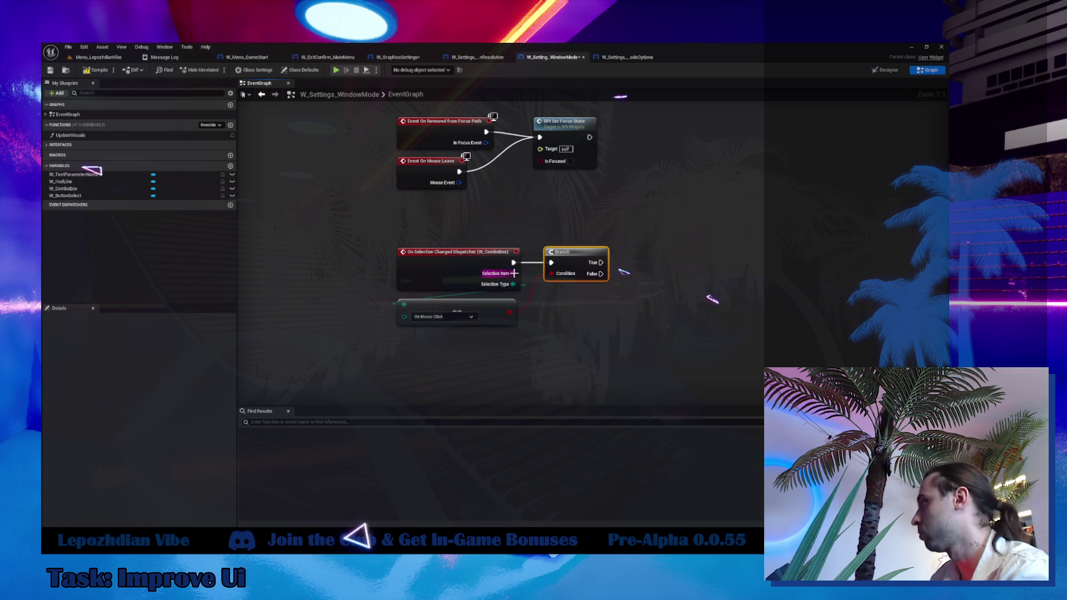
pyautogui.moveTo(515, 273)
pyautogui.mouseDown()
pyautogui.moveTo(446, 280)
pyautogui.moveTo(391, 314)
pyautogui.moveTo(352, 368)
pyautogui.moveTo(341, 317)
pyautogui.mouseUp()
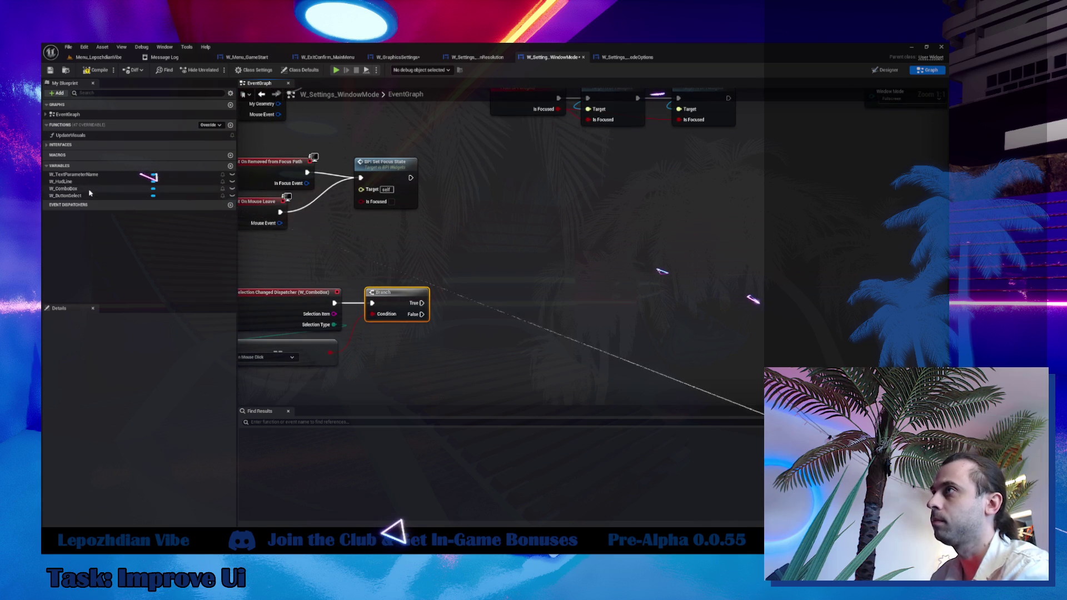
# Add a W_ComboBox getter with Get Selected Option feeding a Switch on Int.
pyautogui.click(64, 188)
pyautogui.moveTo(64, 188)
pyautogui.mouseDown()
pyautogui.moveTo(408, 370)
pyautogui.moveTo(441, 366)
pyautogui.mouseUp()
pyautogui.click(411, 371)
pyautogui.write('get opt')
pyautogui.click(489, 416)
pyautogui.moveTo(534, 366)
pyautogui.mouseDown()
pyautogui.moveTo(482, 381)
pyautogui.moveTo(543, 371)
pyautogui.mouseUp()
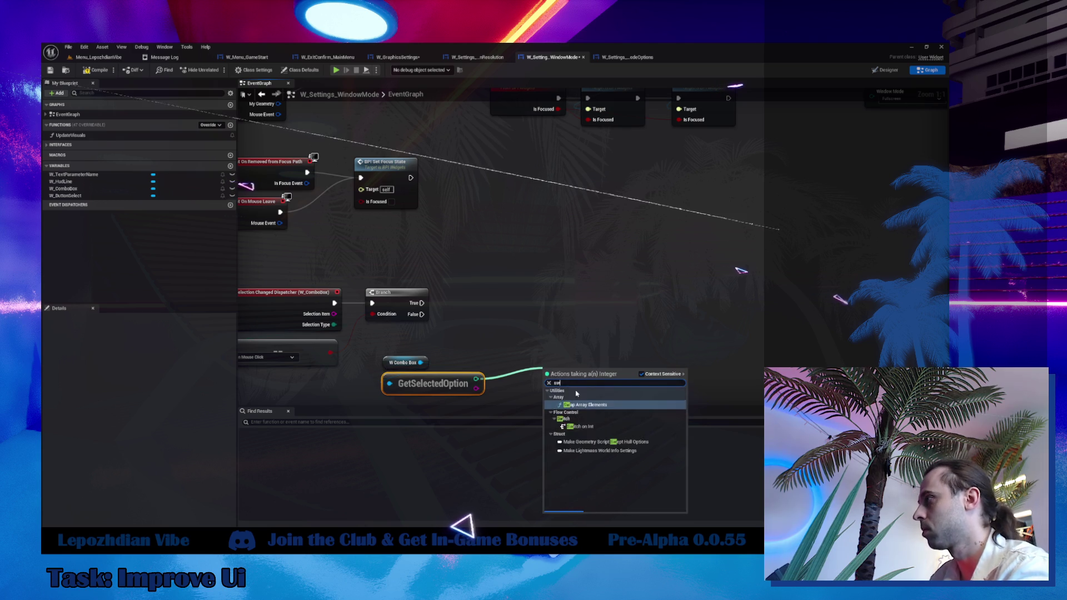
pyautogui.write('sw')
pyautogui.click(591, 483)
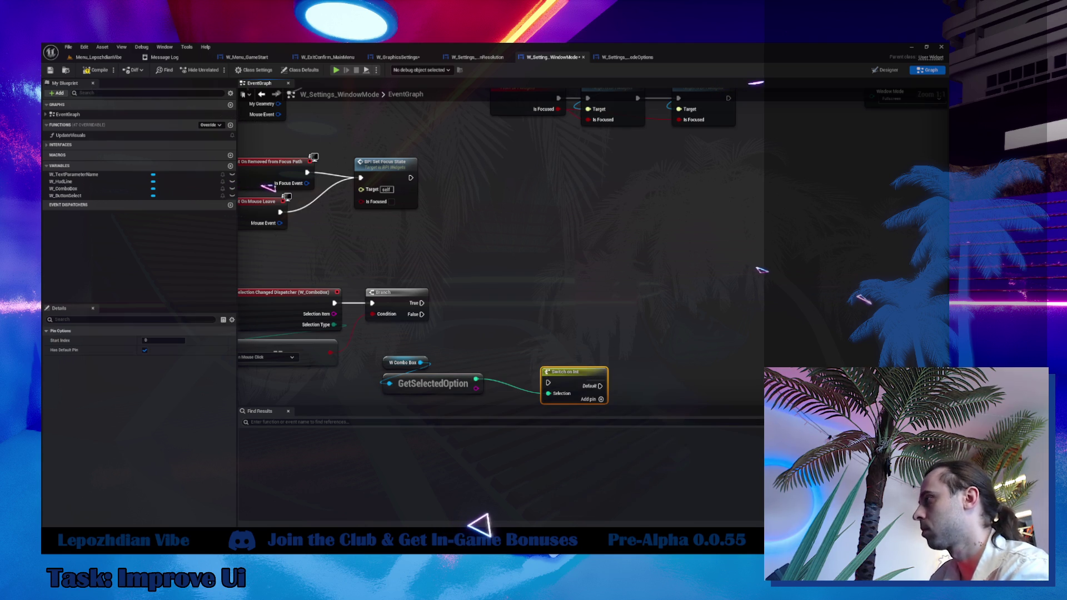
# Give the Switch on Int three output cases and run it from the Branch's True pin.
pyautogui.click(594, 355)
pyautogui.click(595, 366)
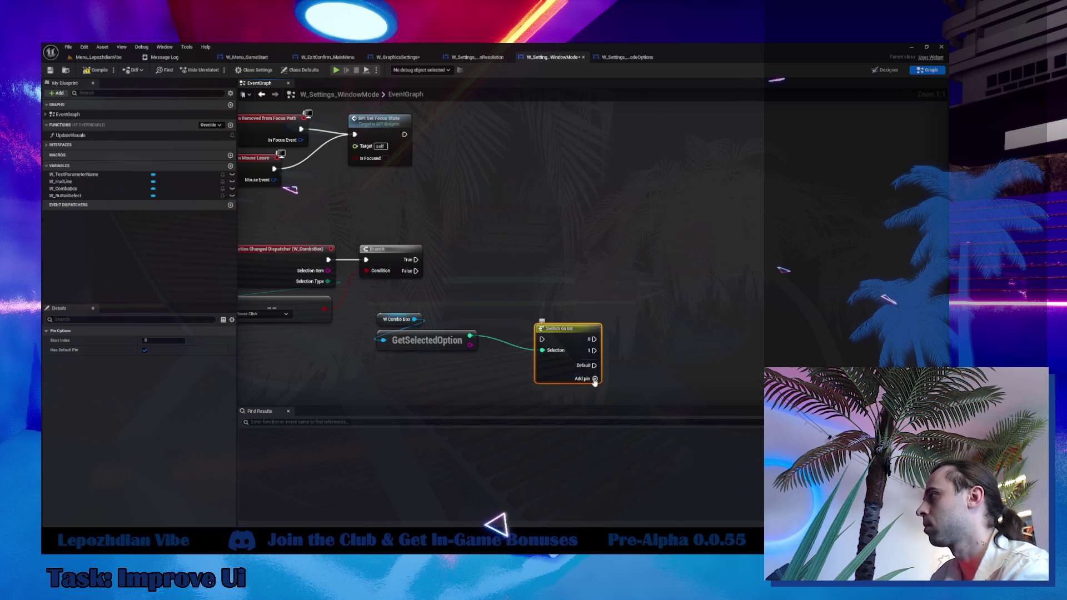
pyautogui.click(594, 379)
pyautogui.moveTo(413, 260)
pyautogui.mouseDown()
pyautogui.moveTo(541, 339)
pyautogui.moveTo(531, 266)
pyautogui.mouseUp()
pyautogui.moveTo(369, 361); pyautogui.dragTo(445, 304)
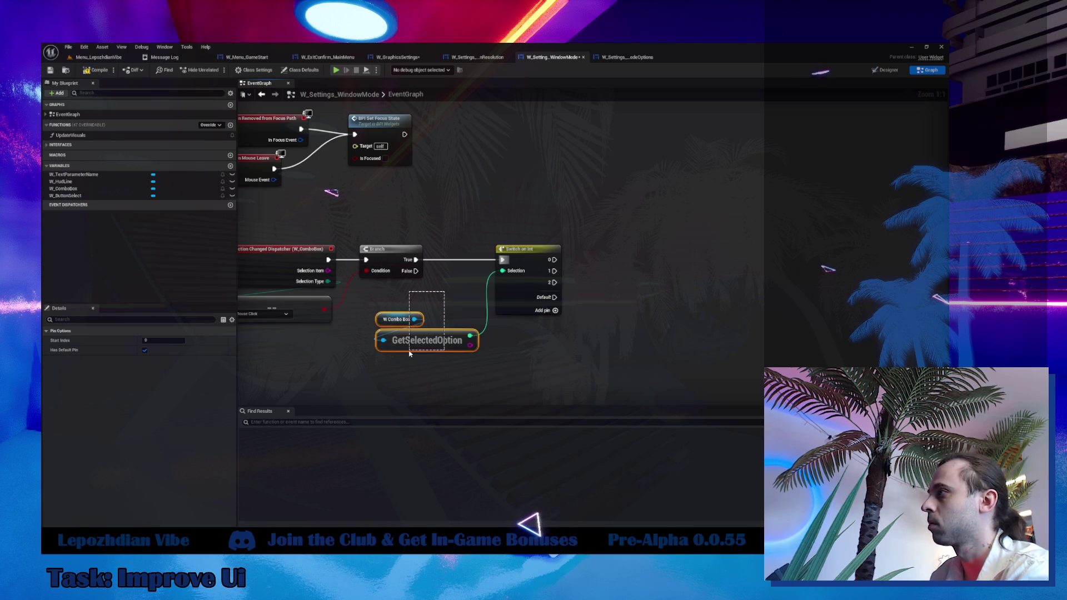
pyautogui.moveTo(421, 346); pyautogui.dragTo(535, 238)
pyautogui.scroll(-4, 537, 329)
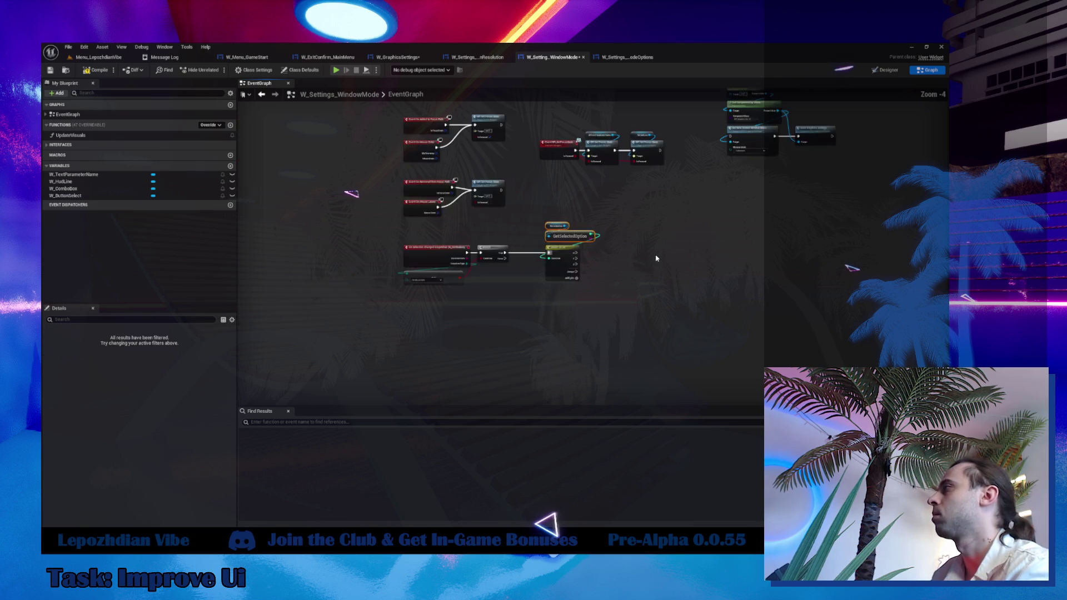
# Wire case 0 to the Fullscreen node and a duplicate Set New Screen Window Mode to pin 1.
pyautogui.moveTo(581, 178); pyautogui.dragTo(691, 267)
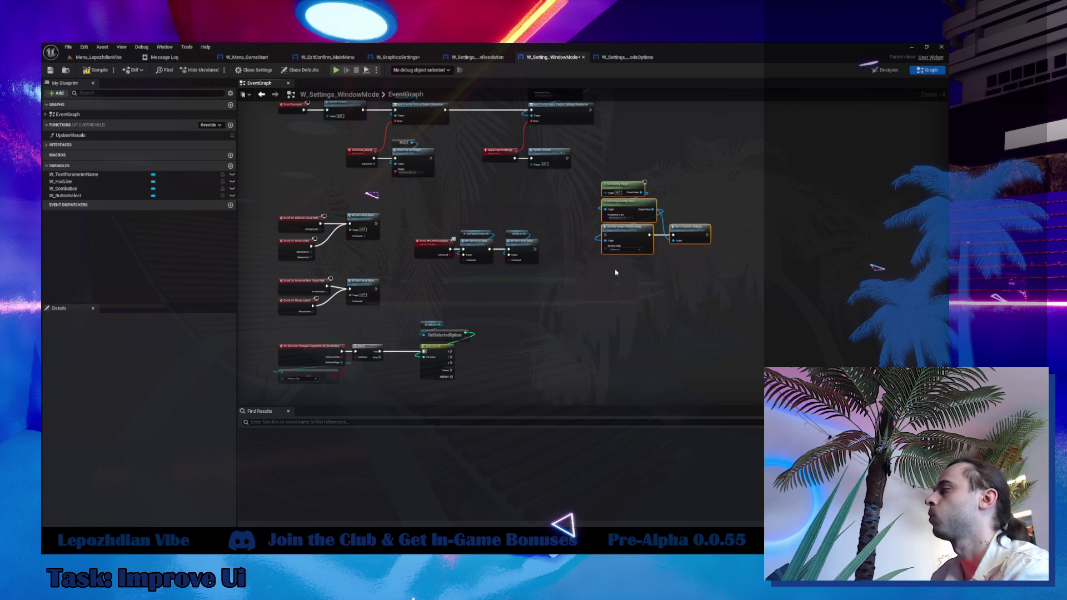
pyautogui.moveTo(619, 248); pyautogui.dragTo(560, 350)
pyautogui.scroll(4, 489, 356)
pyautogui.moveTo(434, 287)
pyautogui.mouseDown()
pyautogui.moveTo(633, 260)
pyautogui.moveTo(600, 288)
pyautogui.mouseUp()
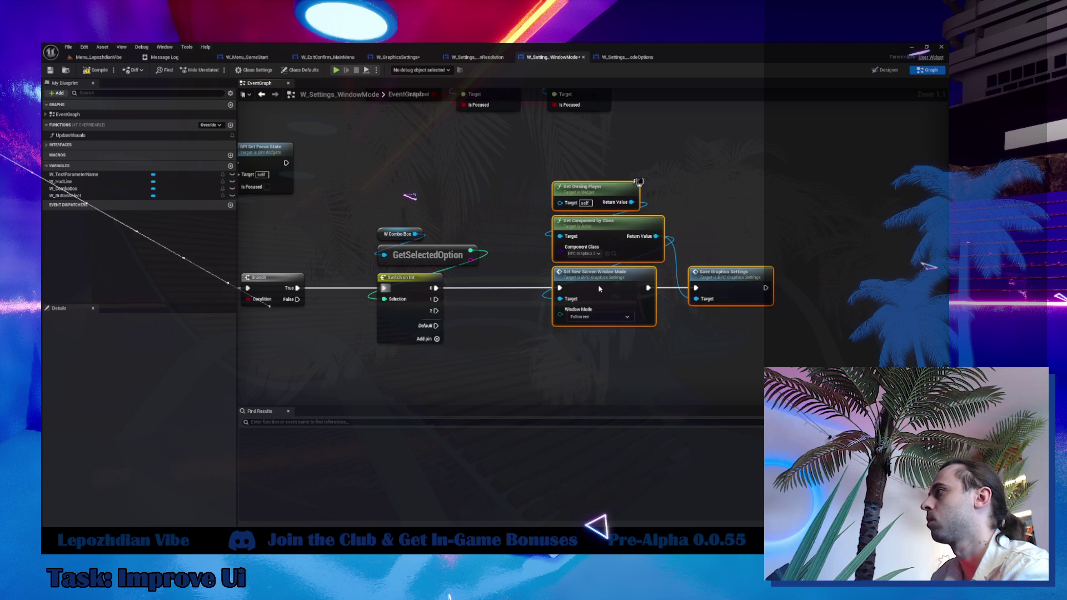
pyautogui.click(637, 370)
pyautogui.click(595, 272)
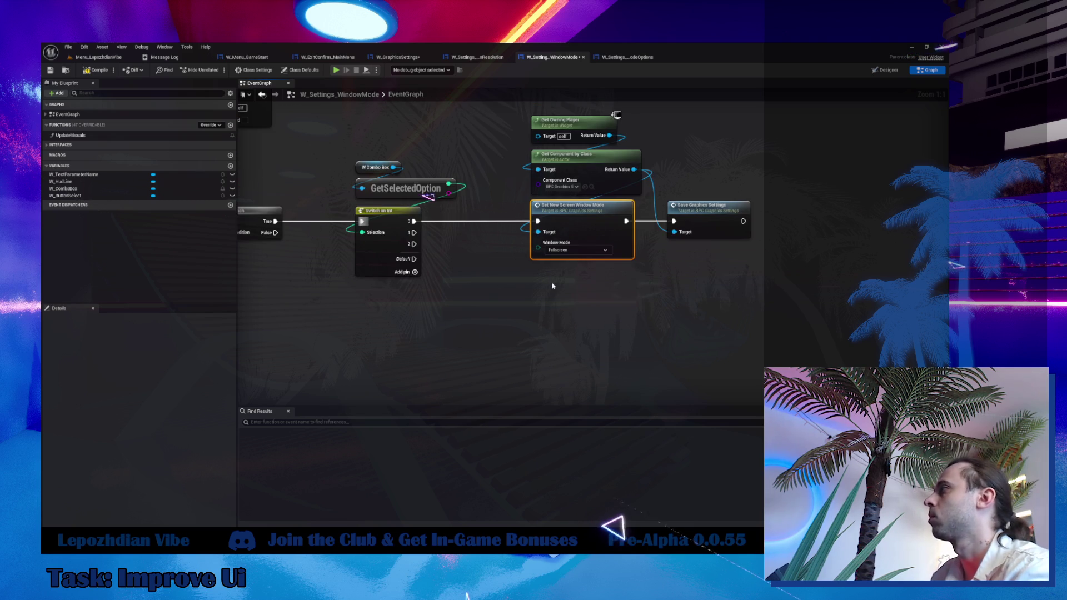
pyautogui.hotkey('ctrl', 'c')
pyautogui.hotkey('ctrl', 'v')
pyautogui.moveTo(634, 170)
pyautogui.mouseDown()
pyautogui.moveTo(631, 239)
pyautogui.moveTo(554, 313)
pyautogui.mouseUp()
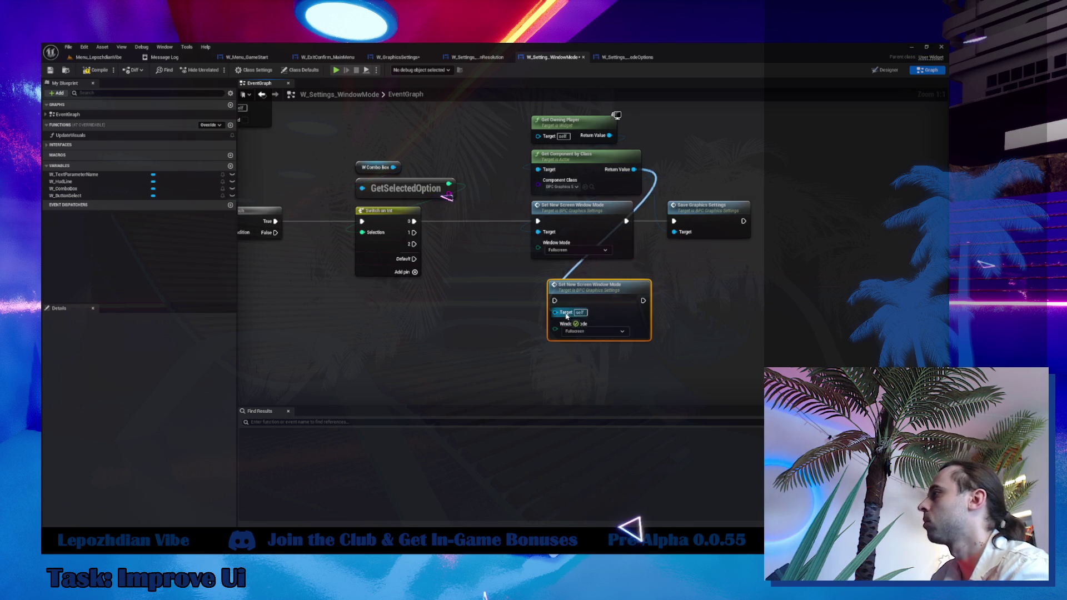
pyautogui.click(621, 330)
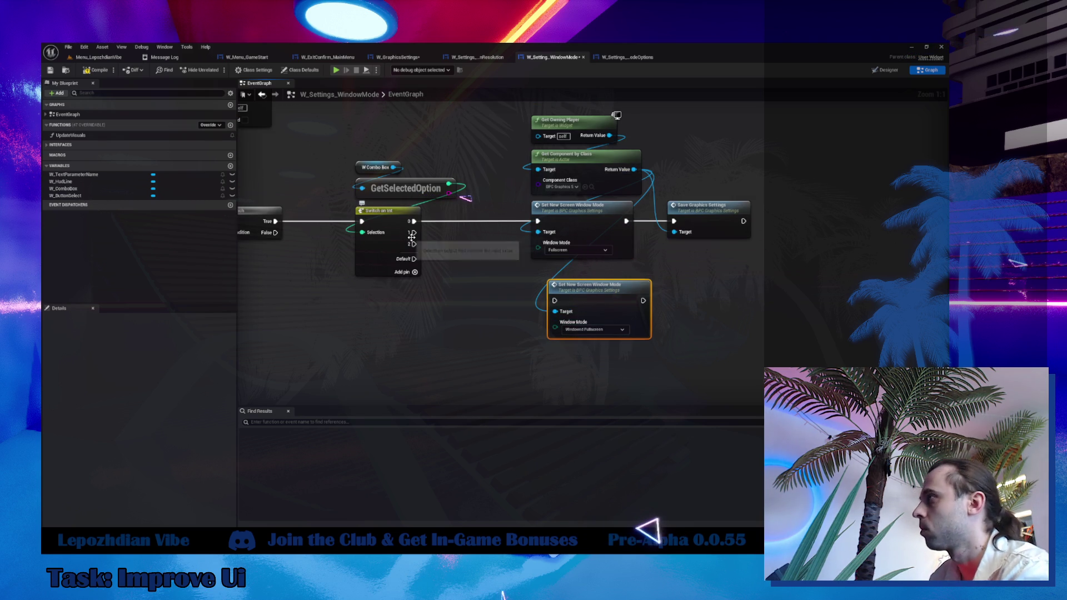
pyautogui.moveTo(413, 232)
pyautogui.mouseDown()
pyautogui.moveTo(554, 301)
pyautogui.moveTo(588, 287)
pyautogui.moveTo(587, 276)
pyautogui.mouseUp()
# Add a Windowed node on pin 2, routing the second and third nodes into Save Graphics Settings.
pyautogui.hotkey('ctrl', 'v')
pyautogui.moveTo(414, 244)
pyautogui.mouseDown()
pyautogui.moveTo(552, 297)
pyautogui.moveTo(531, 342)
pyautogui.moveTo(537, 357)
pyautogui.moveTo(634, 169)
pyautogui.mouseUp()
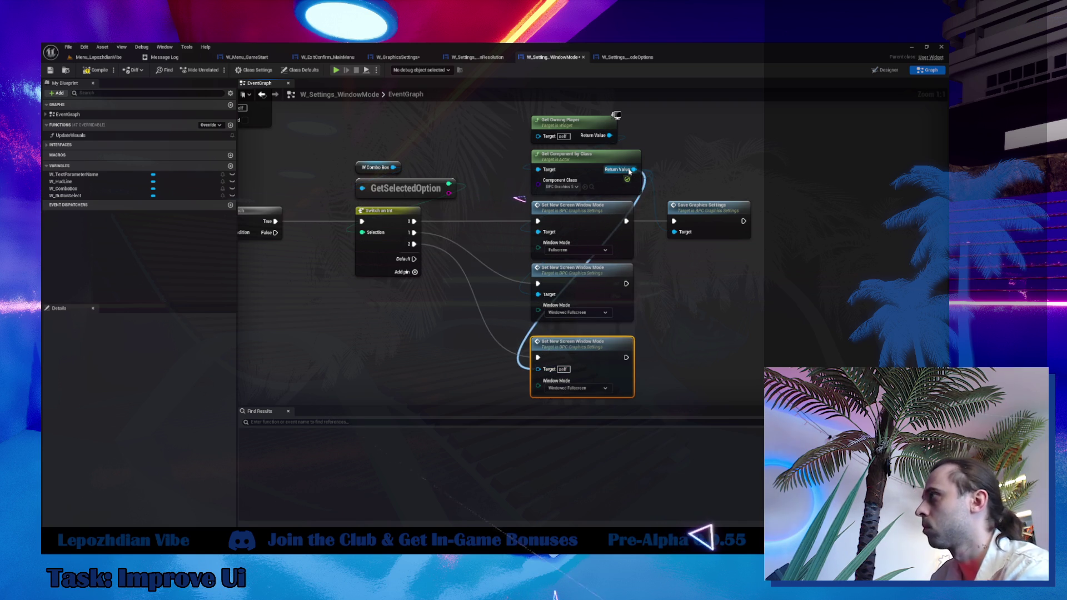
pyautogui.click(599, 388)
pyautogui.click(578, 407)
pyautogui.moveTo(587, 350); pyautogui.dragTo(587, 345)
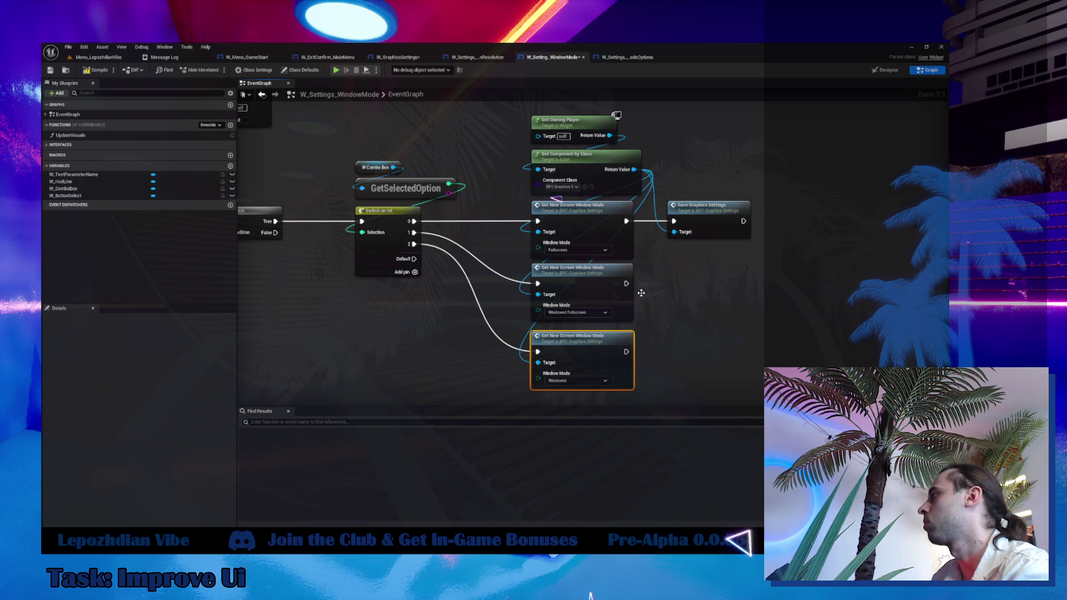
pyautogui.moveTo(625, 285)
pyautogui.mouseDown()
pyautogui.moveTo(674, 221)
pyautogui.moveTo(626, 352)
pyautogui.mouseUp()
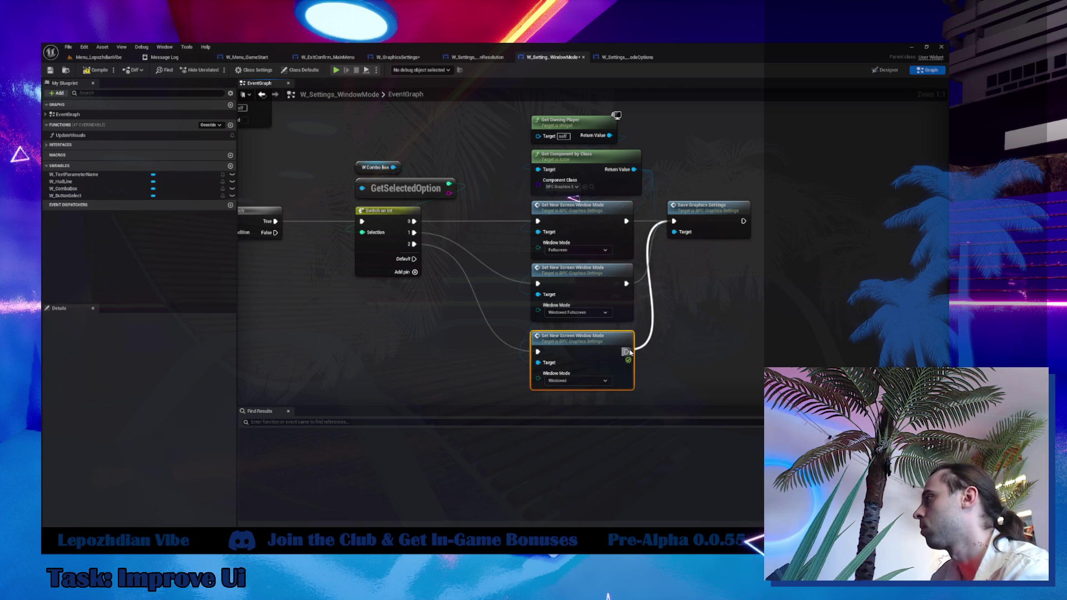
pyautogui.scroll(-5, 516, 335)
pyautogui.moveTo(516, 335)
pyautogui.mouseDown()
pyautogui.moveTo(547, 333)
pyautogui.moveTo(596, 198)
pyautogui.mouseUp()
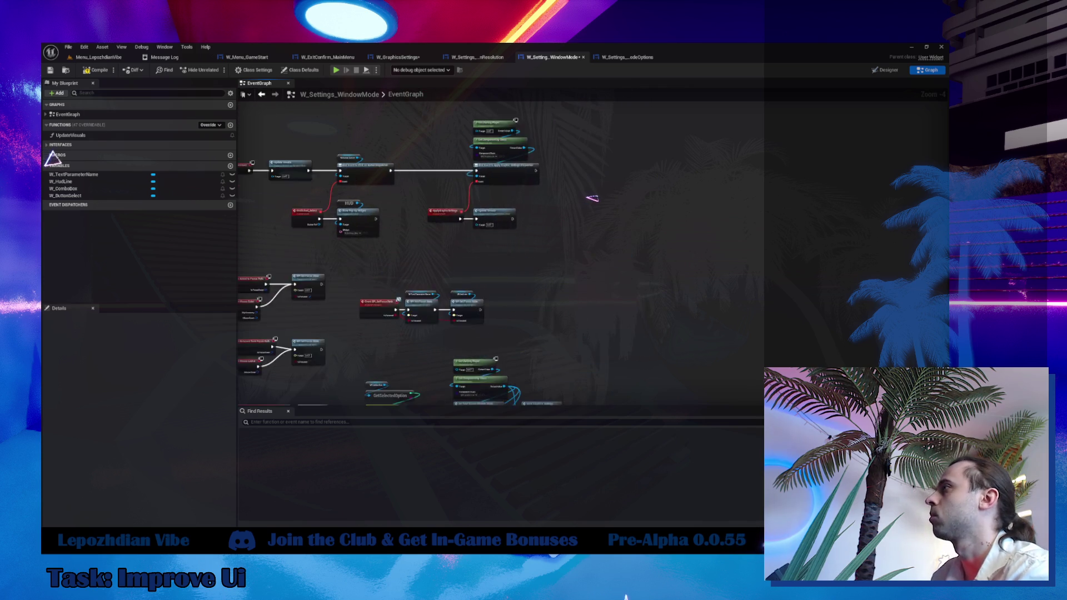
# Copy the Get Owning Player and component getter nodes from UpdateVisuals into the EventGraph.
pyautogui.scroll(4, 338, 212)
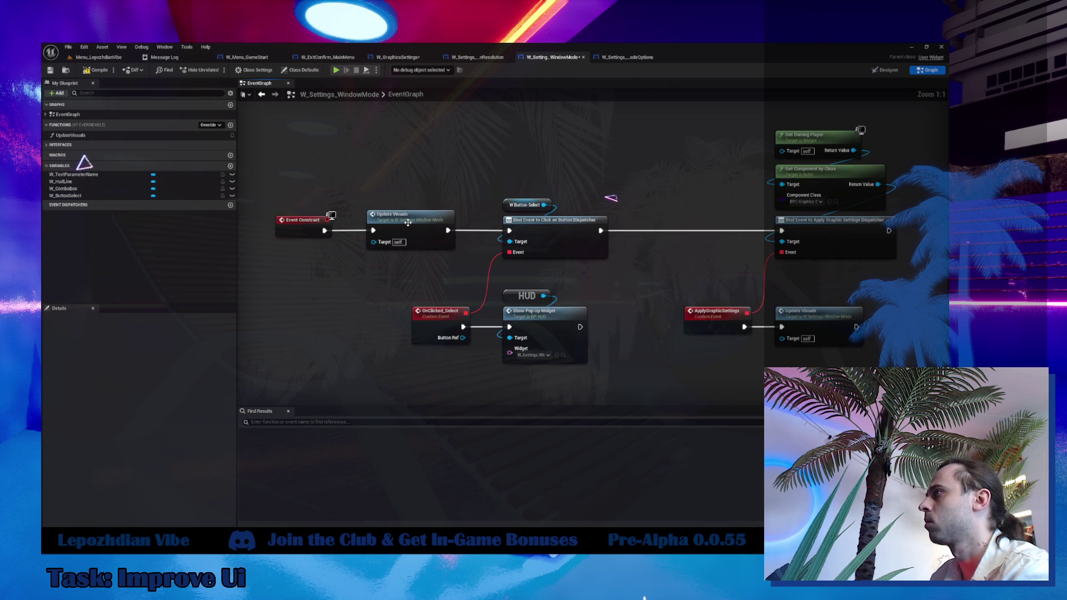
pyautogui.doubleClick(408, 221)
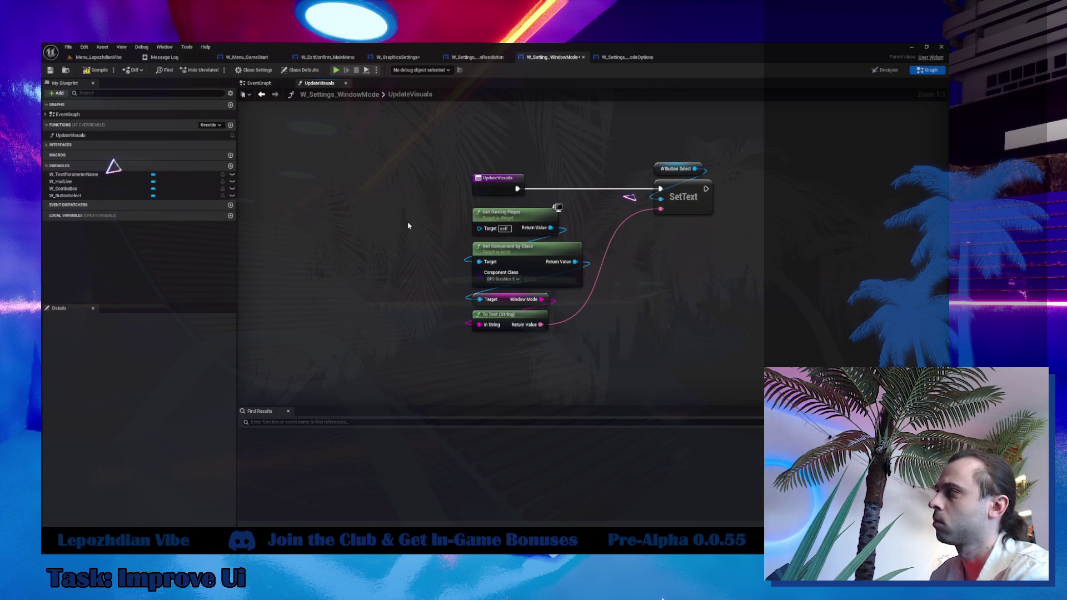
pyautogui.moveTo(453, 222); pyautogui.dragTo(528, 295)
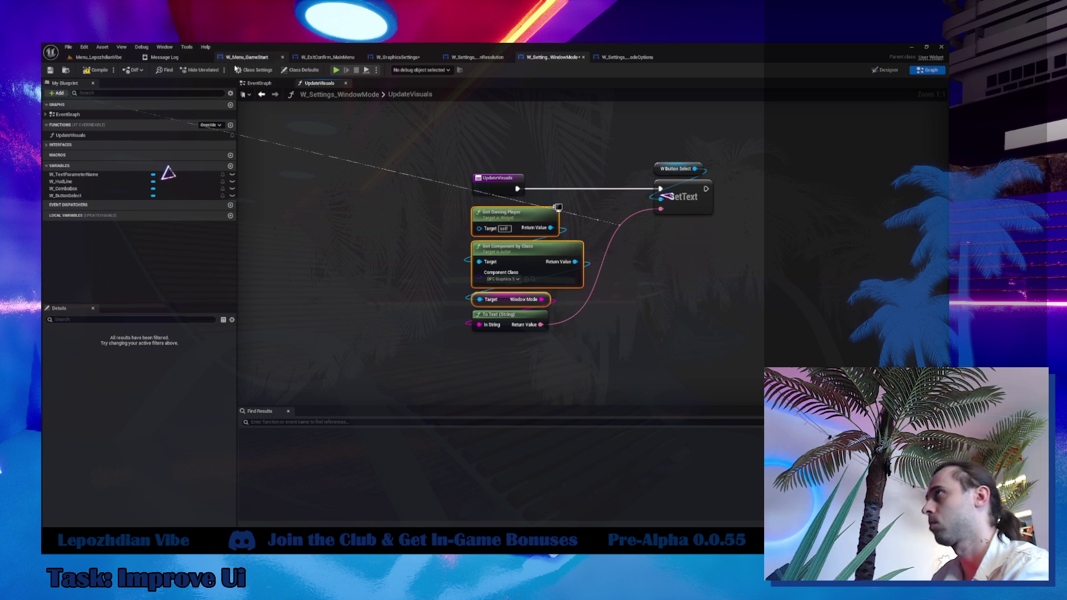
pyautogui.click(257, 83)
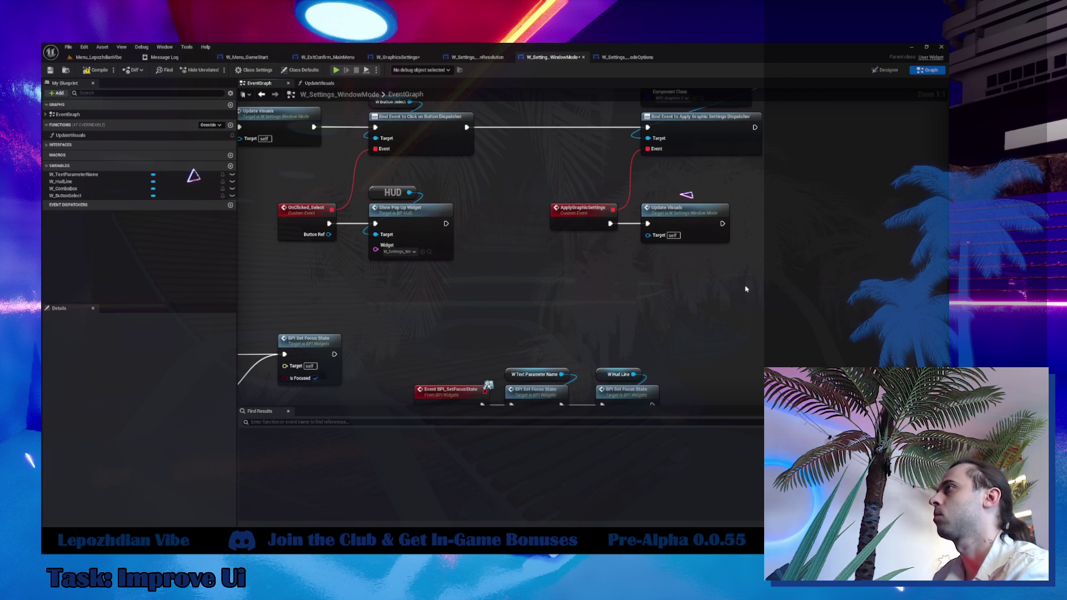
pyautogui.hotkey('ctrl', 'v')
# Compare against the screen resolution widget's event graph, then return to the window mode EventGraph.
pyautogui.rightClick(647, 305)
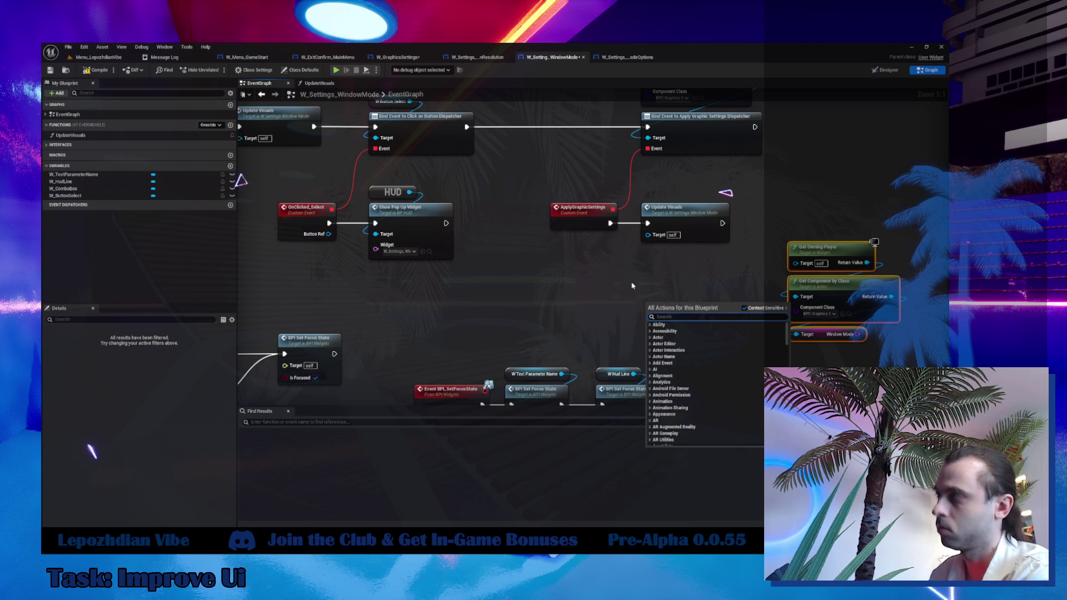
pyautogui.write('u')
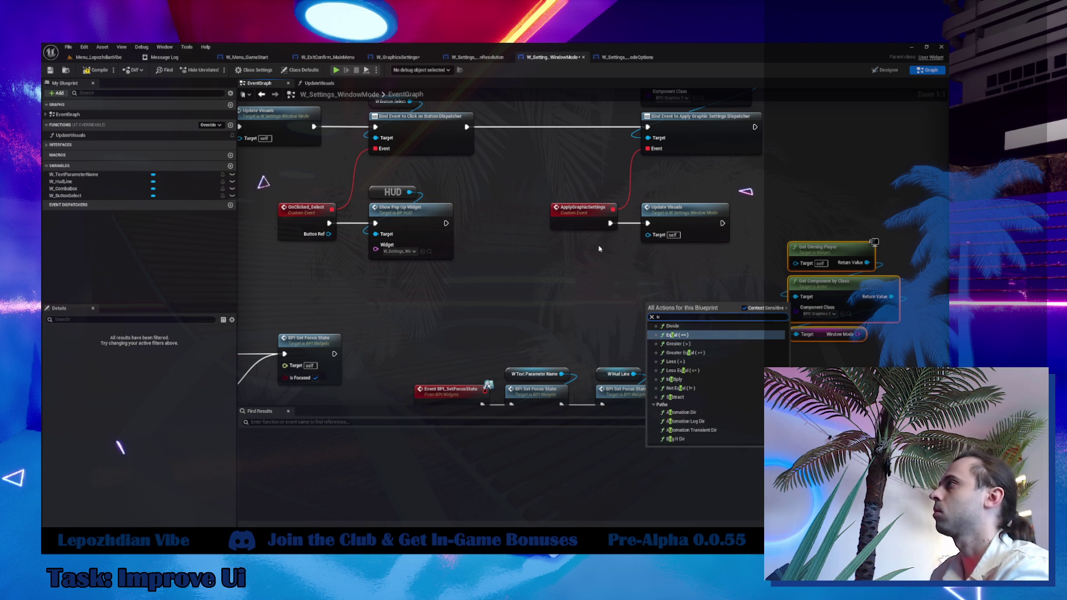
pyautogui.click(483, 57)
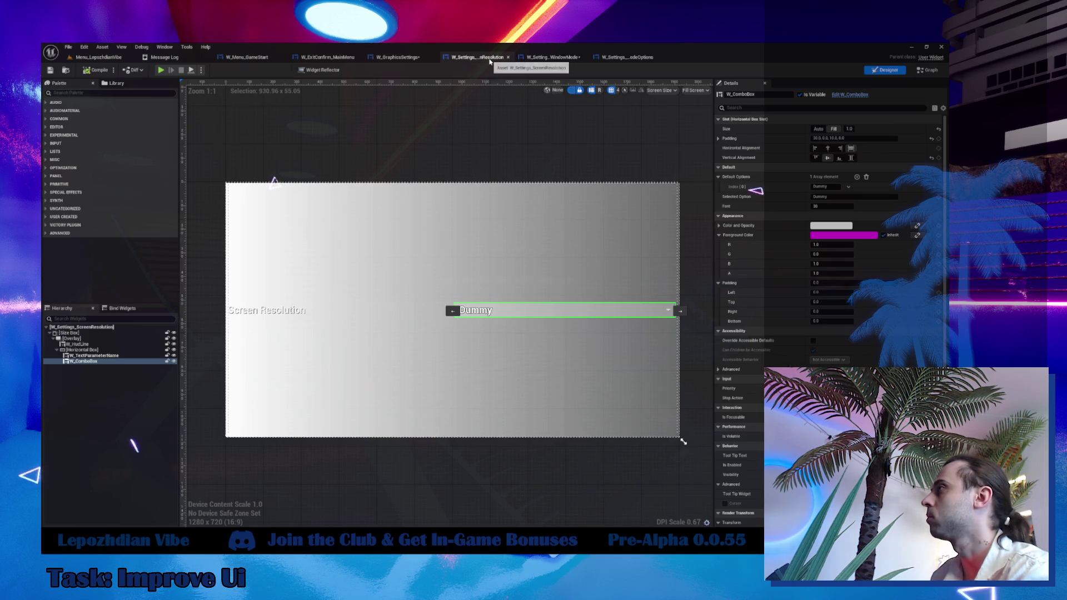
pyautogui.click(929, 71)
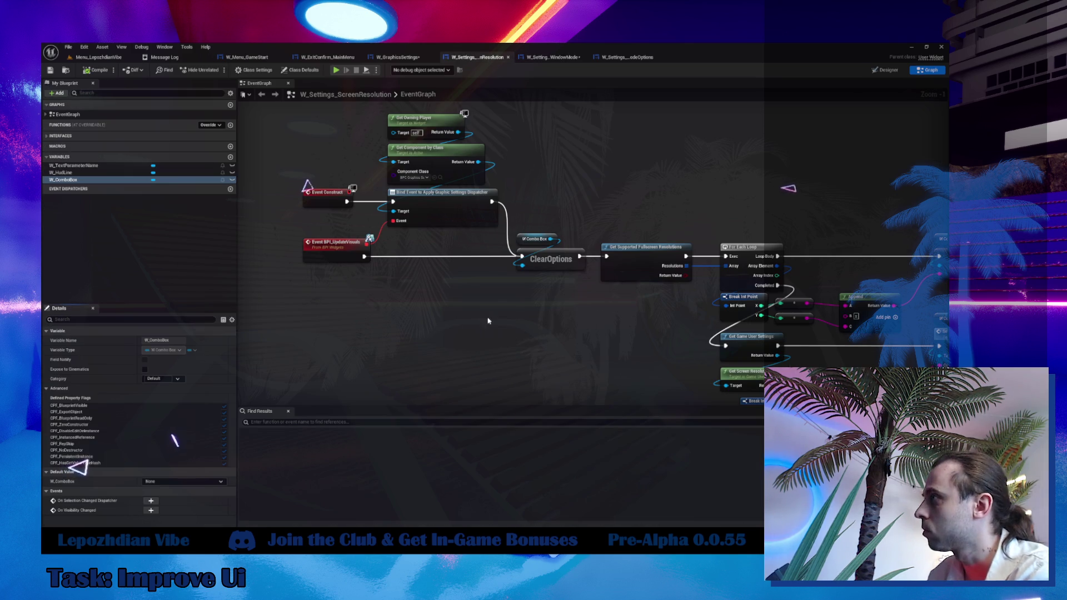
pyautogui.click(628, 58)
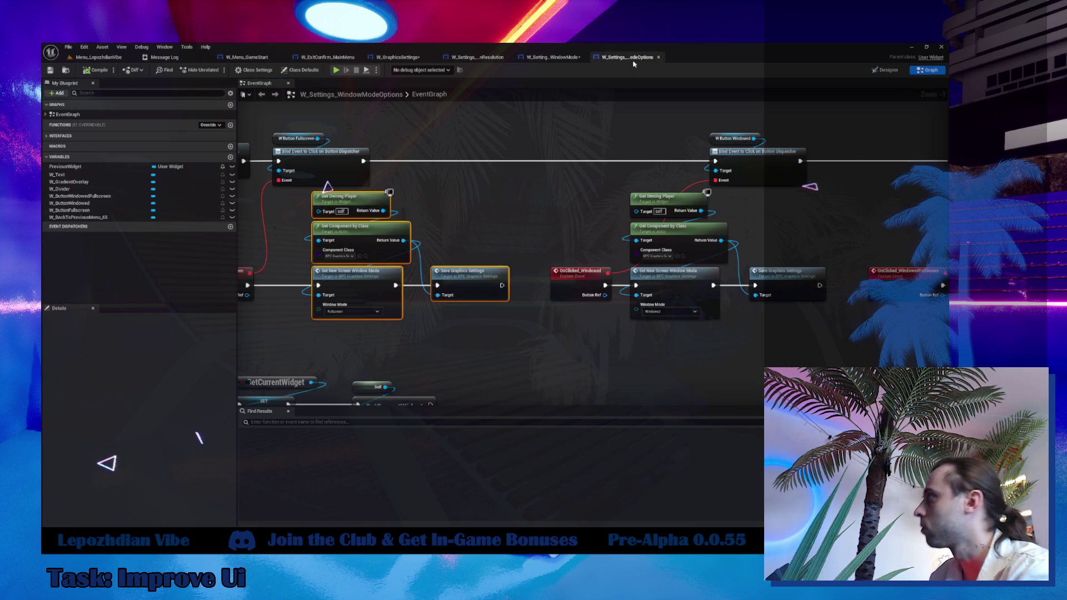
pyautogui.click(557, 58)
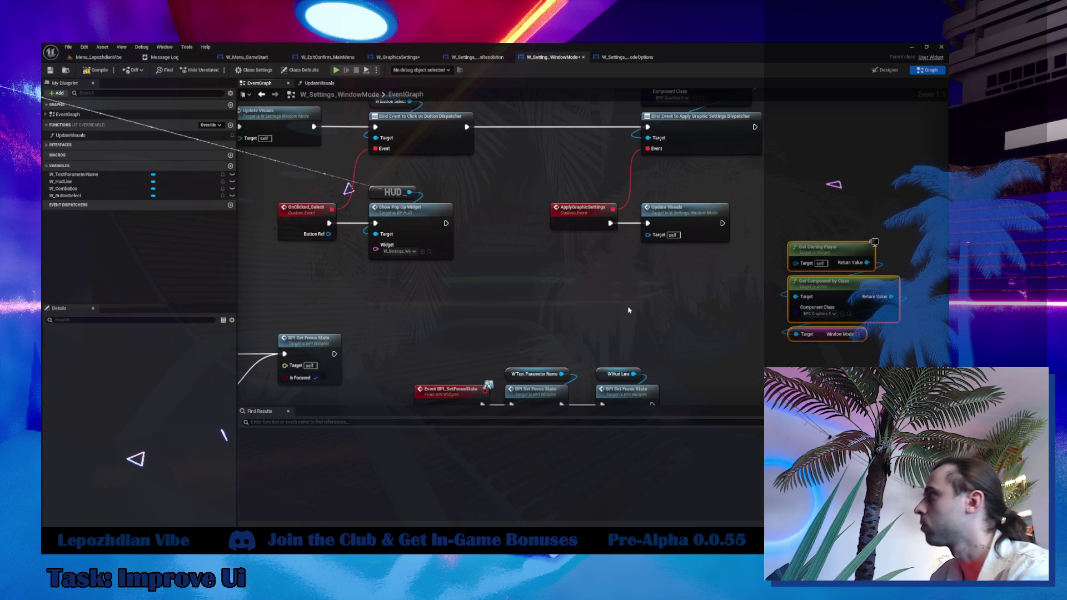
# Link Event BPI_UpdateVisuals to the bind event and search string actions from the Window Mode value.
pyautogui.click(661, 311)
pyautogui.moveTo(725, 371)
pyautogui.mouseDown()
pyautogui.moveTo(493, 317)
pyautogui.moveTo(570, 379)
pyautogui.mouseUp()
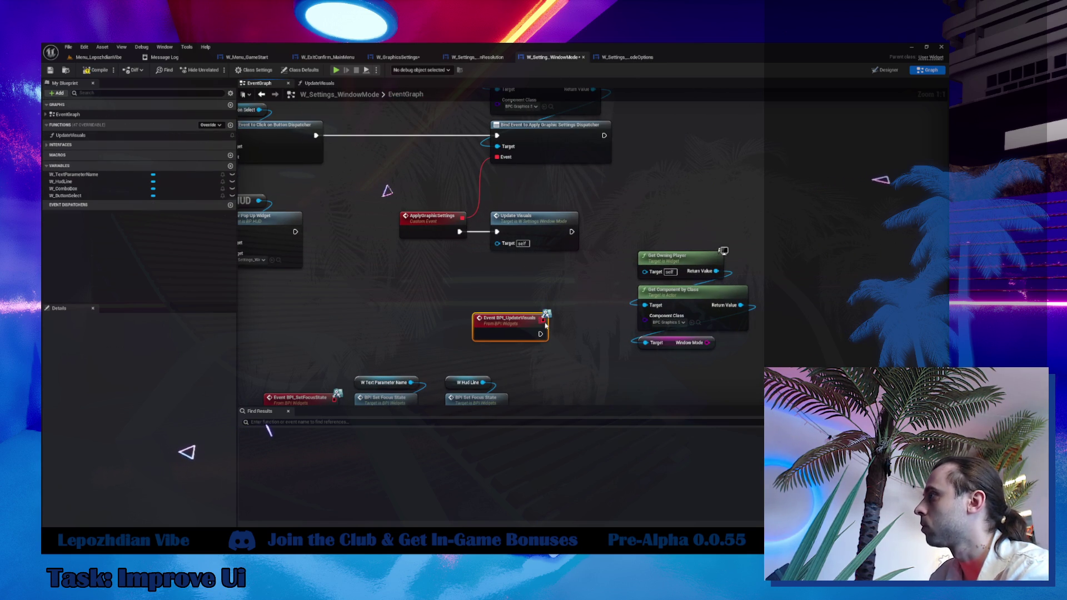
pyautogui.moveTo(543, 321)
pyautogui.mouseDown()
pyautogui.moveTo(496, 214)
pyautogui.moveTo(502, 160)
pyautogui.mouseUp()
pyautogui.moveTo(600, 305)
pyautogui.mouseDown()
pyautogui.moveTo(472, 161)
pyautogui.moveTo(528, 226)
pyautogui.moveTo(473, 229)
pyautogui.mouseUp()
pyautogui.moveTo(569, 251); pyautogui.dragTo(607, 272)
pyautogui.write('sw')
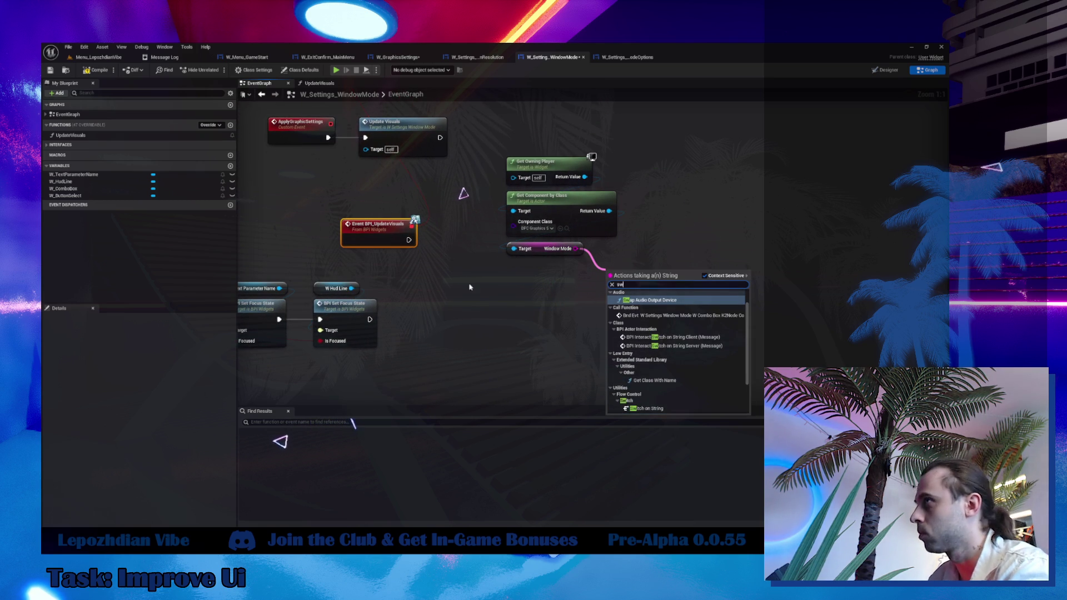
# Add a Switch on String over Window Mode, run from BPI_UpdateVisuals, with three case outputs.
pyautogui.doubleClick(178, 135)
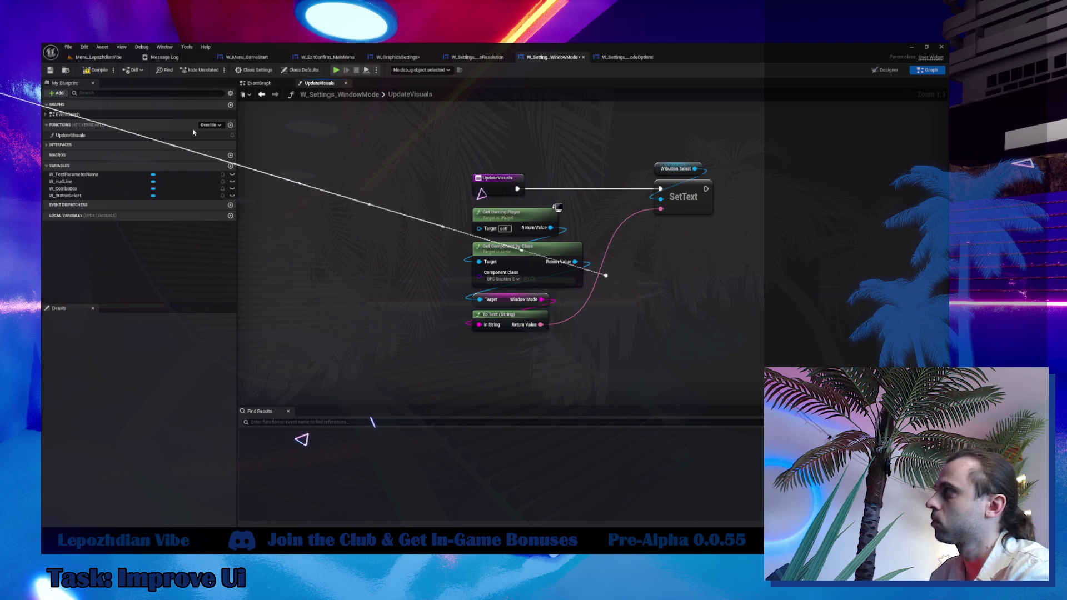
pyautogui.click(259, 83)
pyautogui.moveTo(570, 251); pyautogui.dragTo(622, 257)
pyautogui.write('sw')
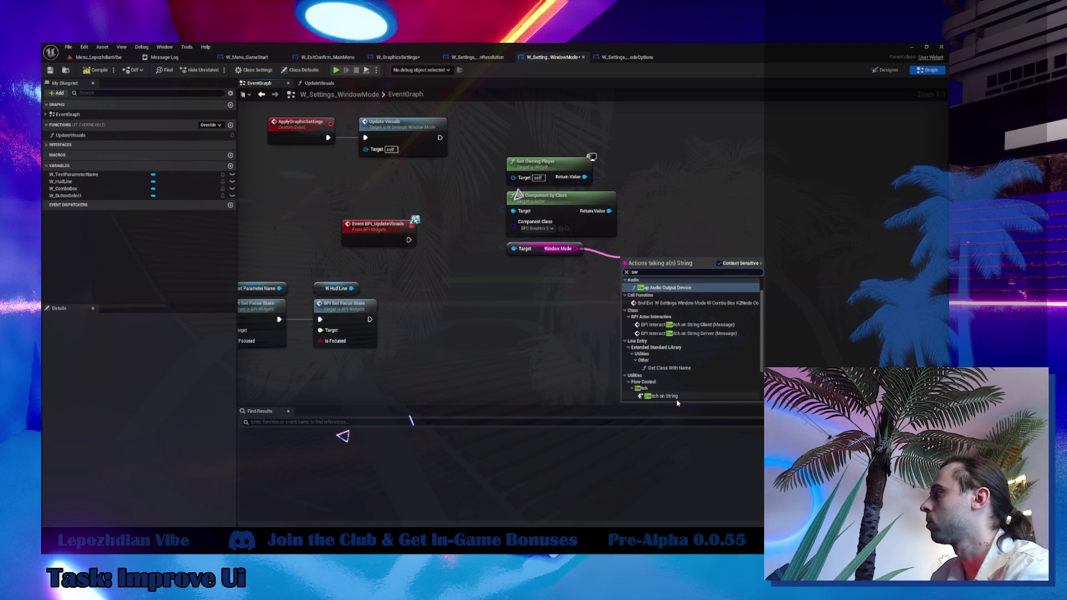
pyautogui.click(674, 396)
pyautogui.moveTo(660, 247); pyautogui.dragTo(665, 241)
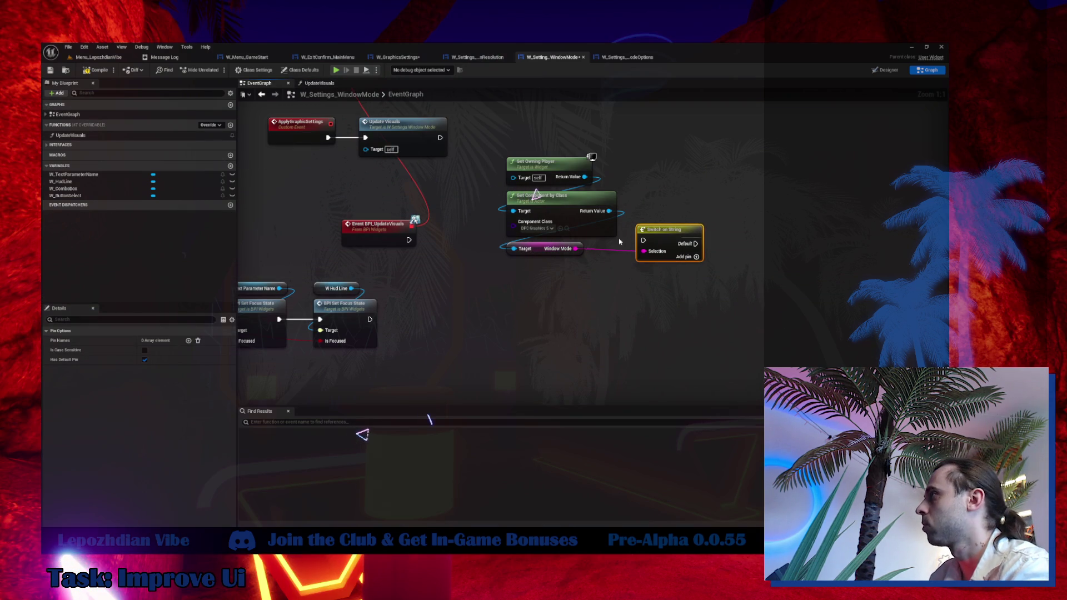
pyautogui.moveTo(409, 240); pyautogui.dragTo(642, 240)
pyautogui.click(692, 257)
pyautogui.click(692, 268)
pyautogui.click(695, 280)
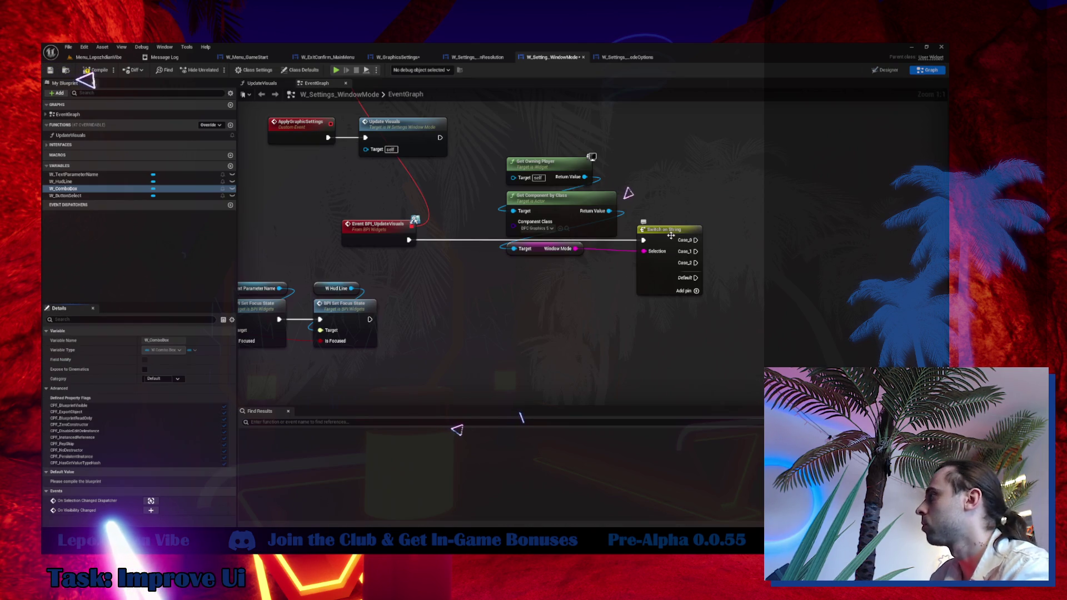
# Name the second switch case 'Windowed Fullscreen' and cross-check the combo box options in the designer.
pyautogui.click(671, 235)
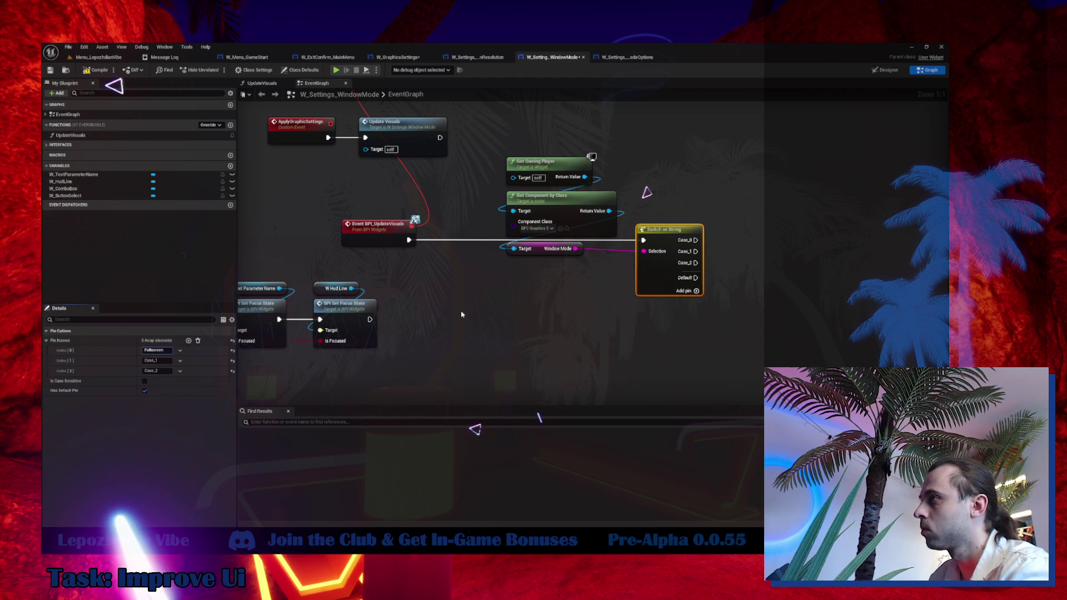
pyautogui.moveTo(461, 317); pyautogui.dragTo(592, 172)
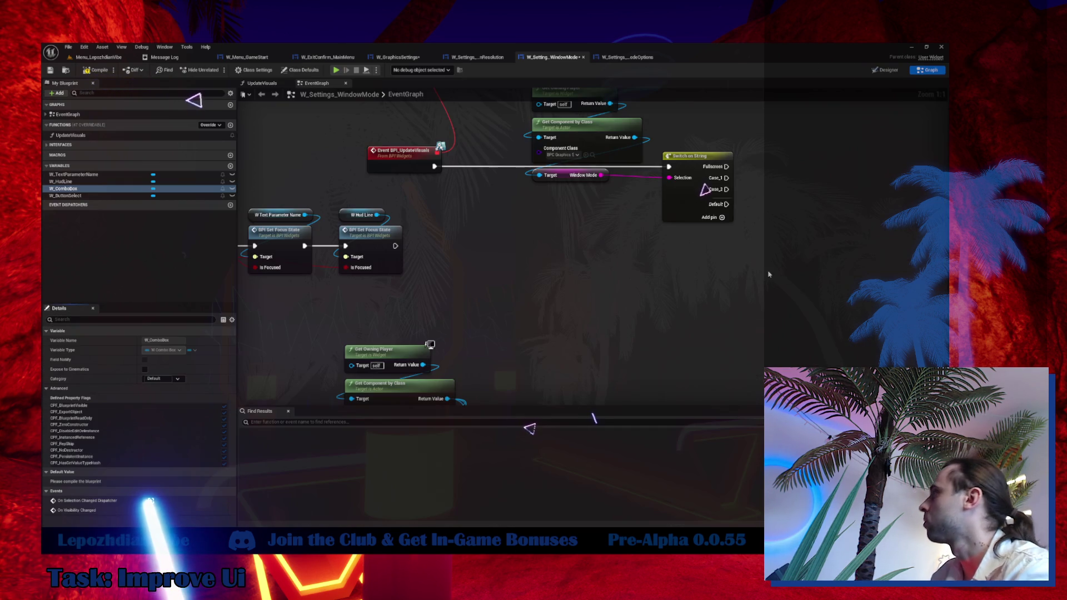
pyautogui.click(702, 195)
pyautogui.click(150, 360)
pyautogui.write('Windowed Fullscreen')
pyautogui.press('Return')
pyautogui.moveTo(567, 324); pyautogui.dragTo(421, 308)
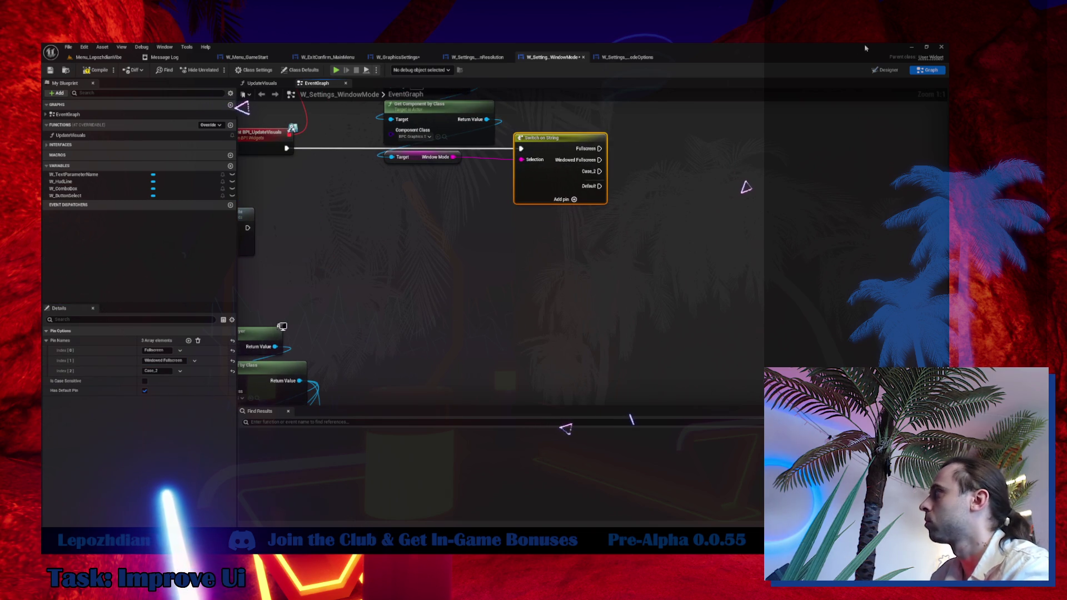
pyautogui.hotkey('ctrl', 'shift', 'd')
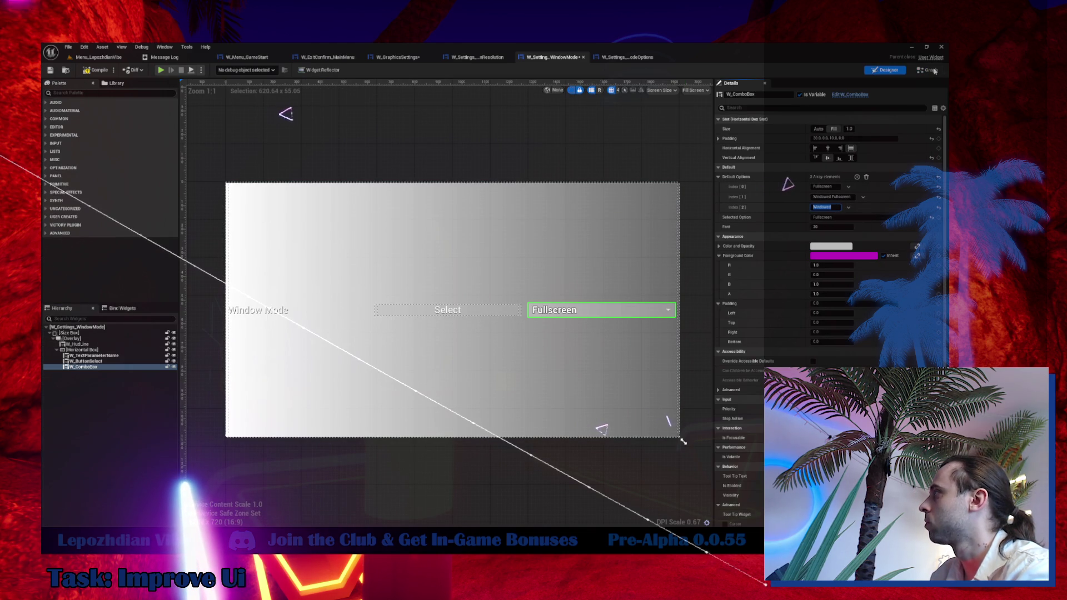
pyautogui.hotkey('ctrl', 'shift', 'g')
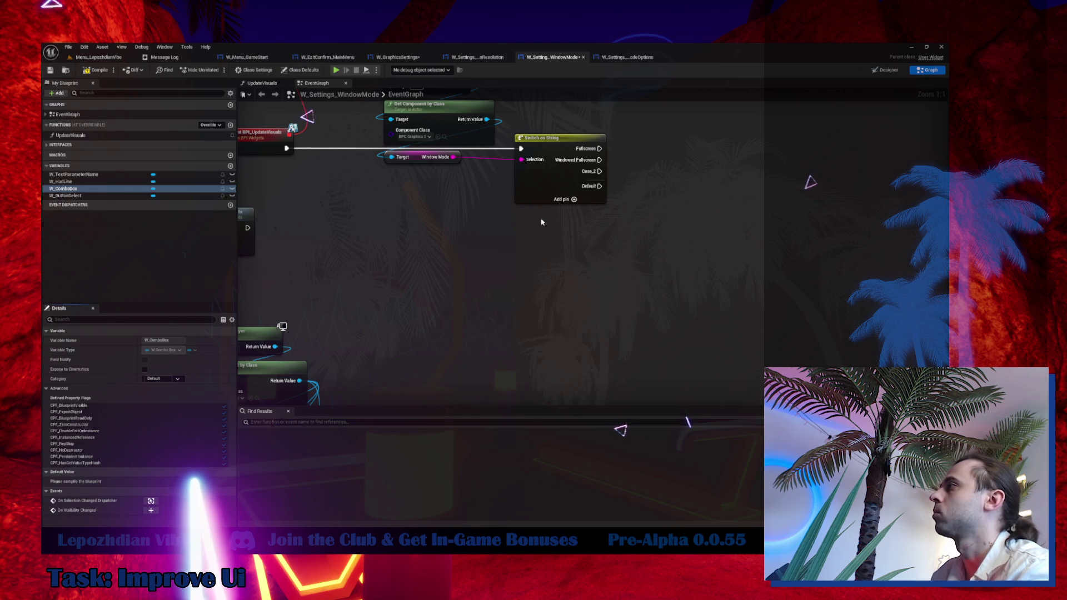
# Rearrange the getter nodes and Switch on String alongside the Switch on Int window mode nodes.
pyautogui.click(558, 177)
pyautogui.moveTo(521, 309)
pyautogui.mouseDown()
pyautogui.moveTo(498, 354)
pyautogui.moveTo(517, 353)
pyautogui.mouseUp()
pyautogui.moveTo(403, 149)
pyautogui.mouseDown()
pyautogui.moveTo(398, 248)
pyautogui.moveTo(526, 215)
pyautogui.mouseUp()
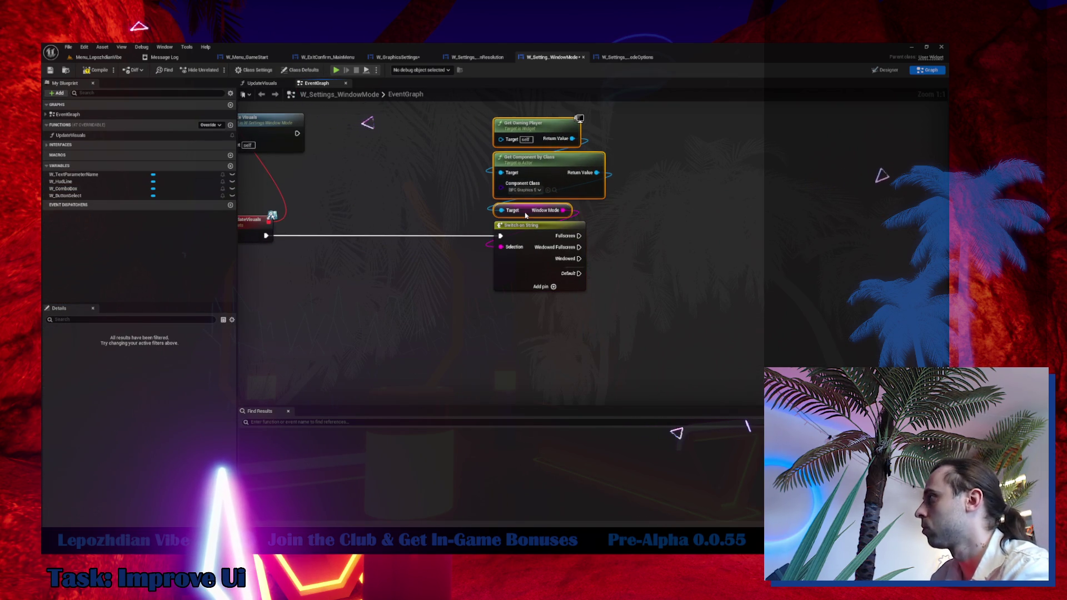
pyautogui.moveTo(458, 183)
pyautogui.mouseDown()
pyautogui.moveTo(588, 359)
pyautogui.moveTo(421, 350)
pyautogui.mouseUp()
pyautogui.scroll(-4, 421, 350)
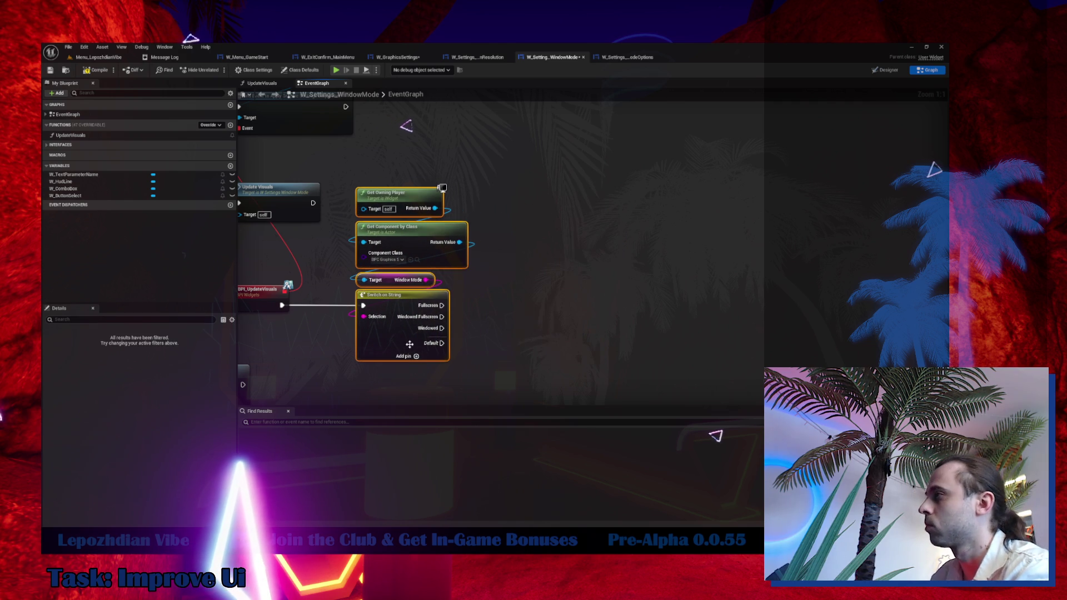
pyautogui.scroll(1, 379, 161)
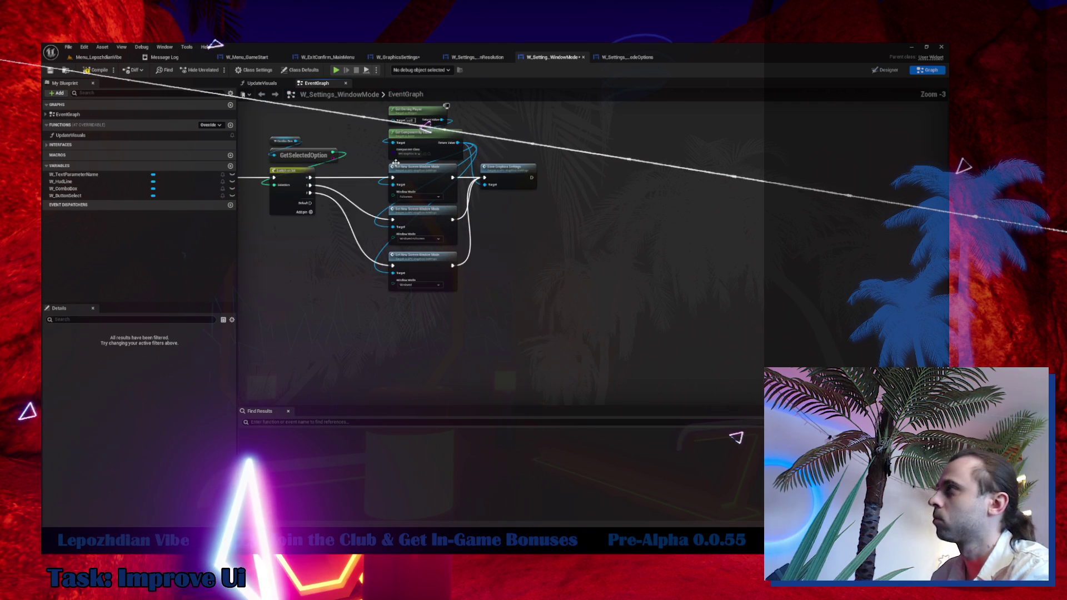
pyautogui.moveTo(379, 162); pyautogui.dragTo(411, 249)
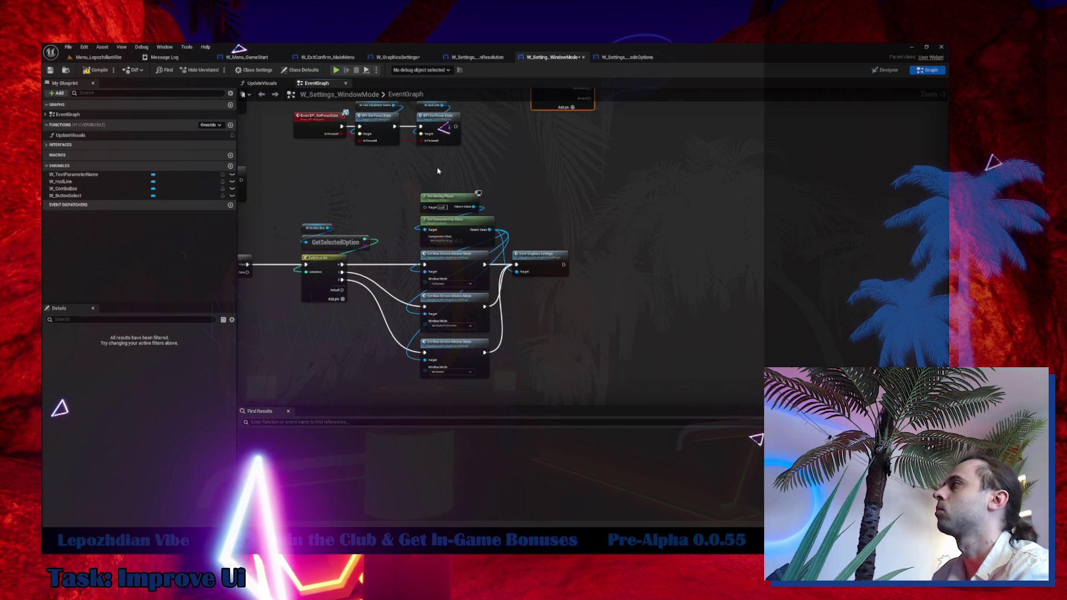
pyautogui.moveTo(428, 296); pyautogui.dragTo(618, 380)
pyautogui.moveTo(427, 296); pyautogui.dragTo(373, 493)
pyautogui.moveTo(498, 442); pyautogui.dragTo(557, 315)
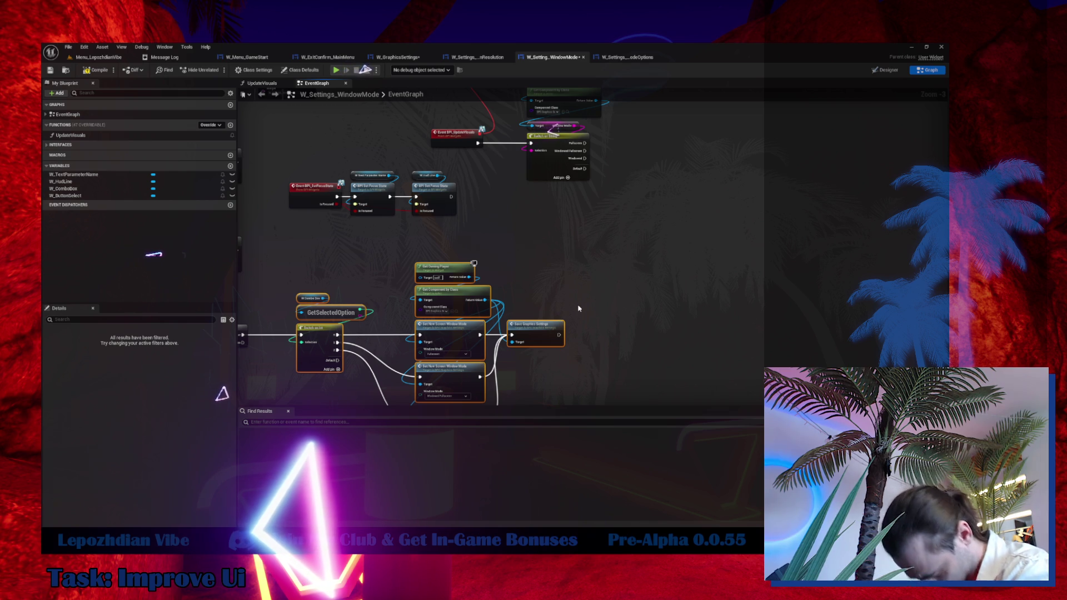
pyautogui.click(308, 295)
# Add a combo box SetSelectedIndex node driven by the switch's Fullscreen output.
pyautogui.hotkey('ctrl', 'v')
pyautogui.scroll(3, 627, 217)
pyautogui.moveTo(616, 187); pyautogui.dragTo(658, 191)
pyautogui.write('set opt')
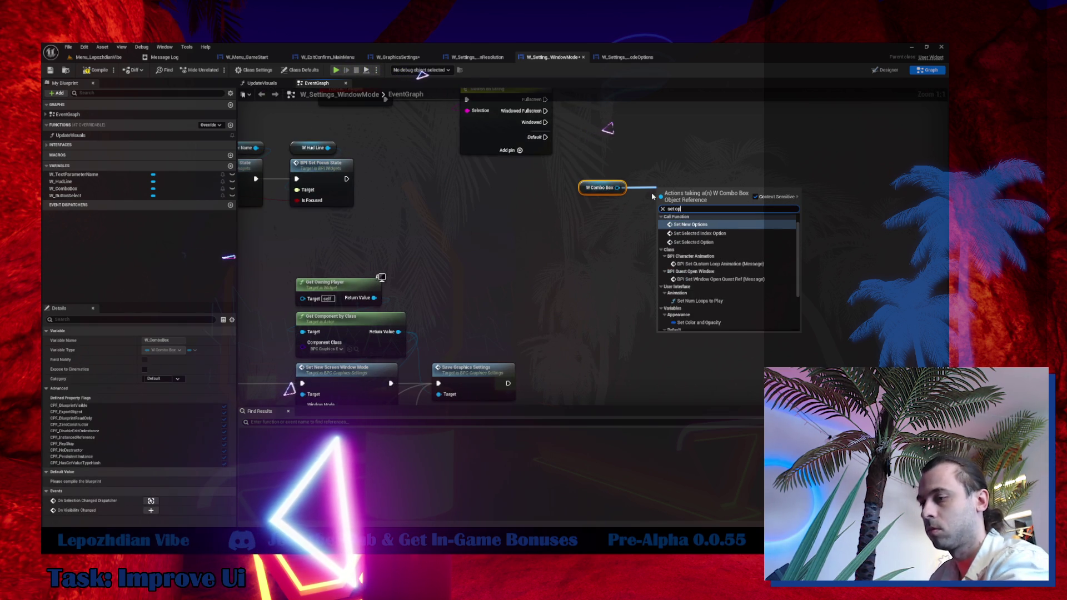
pyautogui.click(702, 244)
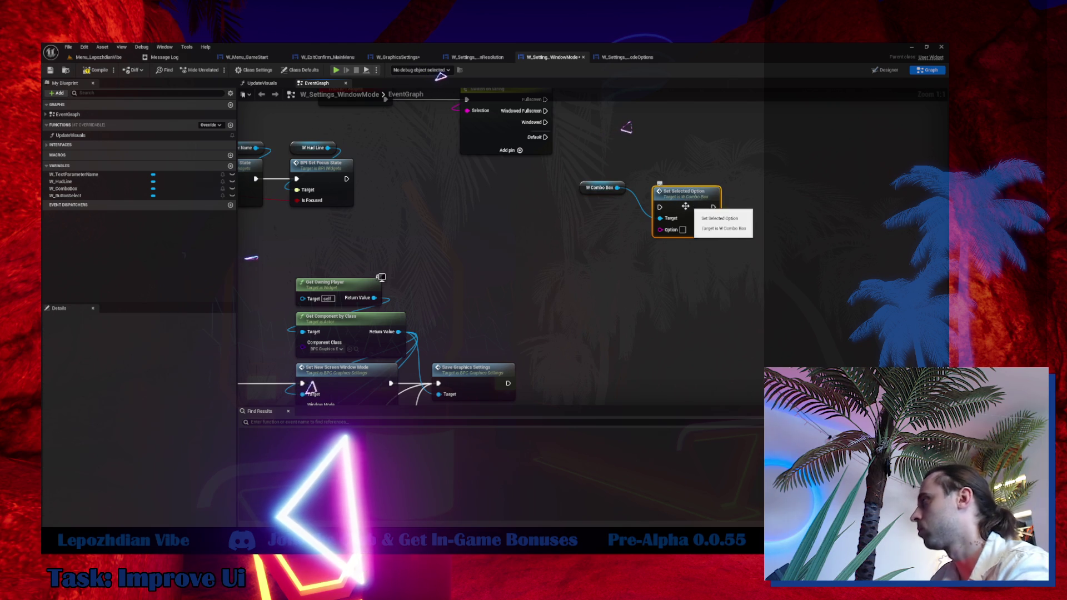
pyautogui.moveTo(617, 187); pyautogui.dragTo(635, 259)
pyautogui.write('set')
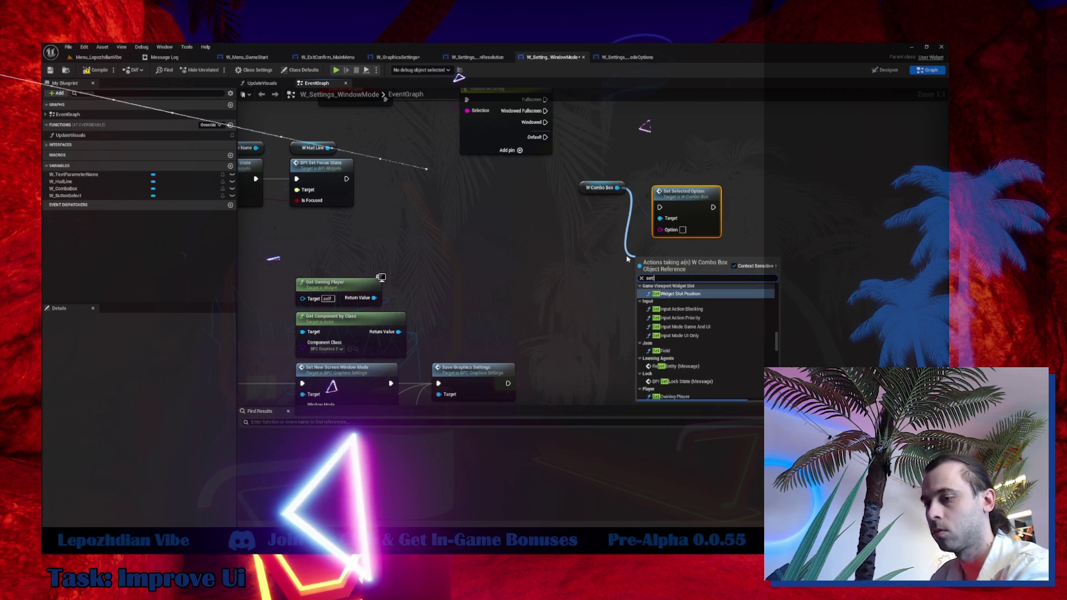
pyautogui.write(' slected')
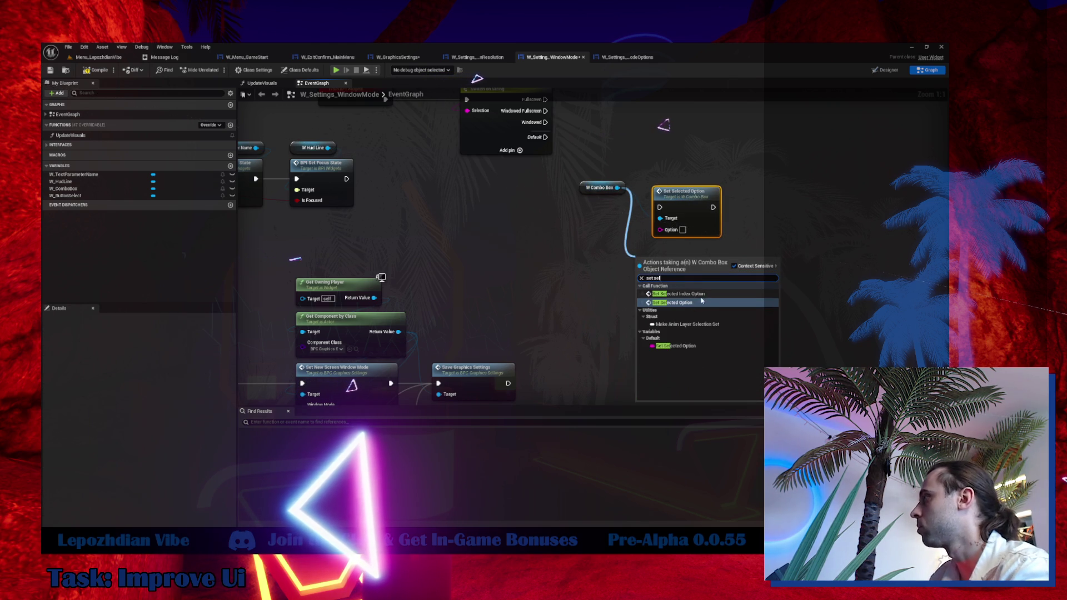
pyautogui.press('Return')
pyautogui.click(705, 220)
pyautogui.press('Delete')
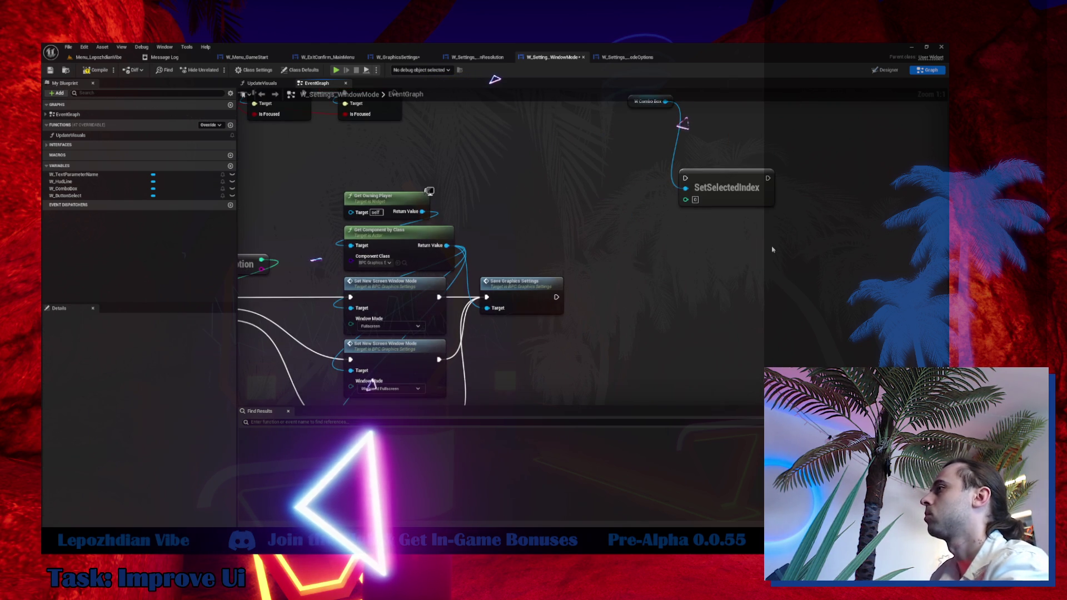
pyautogui.moveTo(631, 298); pyautogui.dragTo(591, 247)
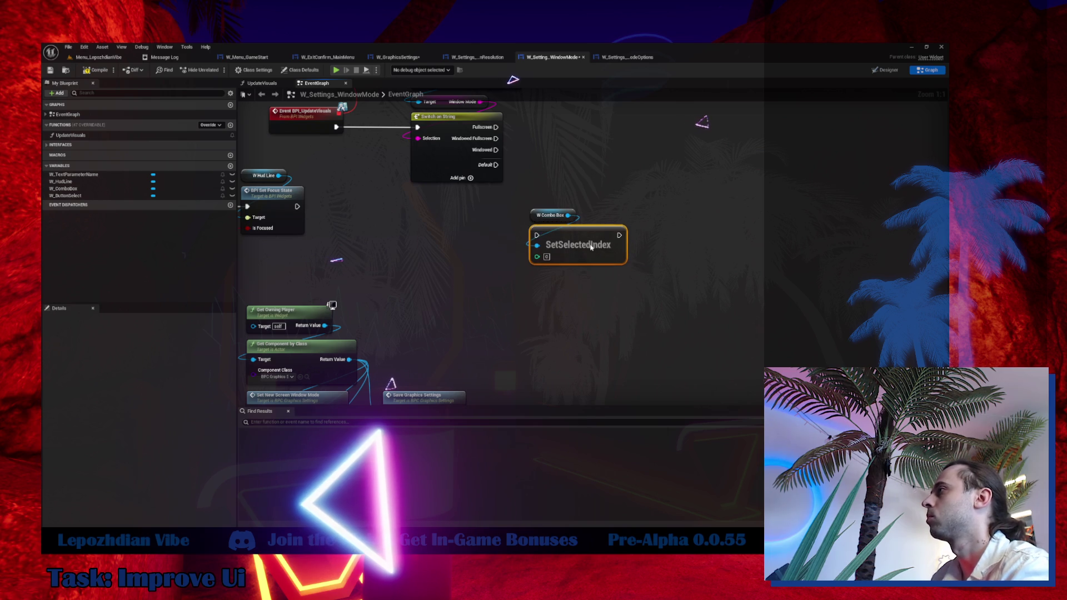
pyautogui.moveTo(484, 199)
pyautogui.mouseDown()
pyautogui.moveTo(566, 310)
pyautogui.moveTo(599, 215)
pyautogui.mouseUp()
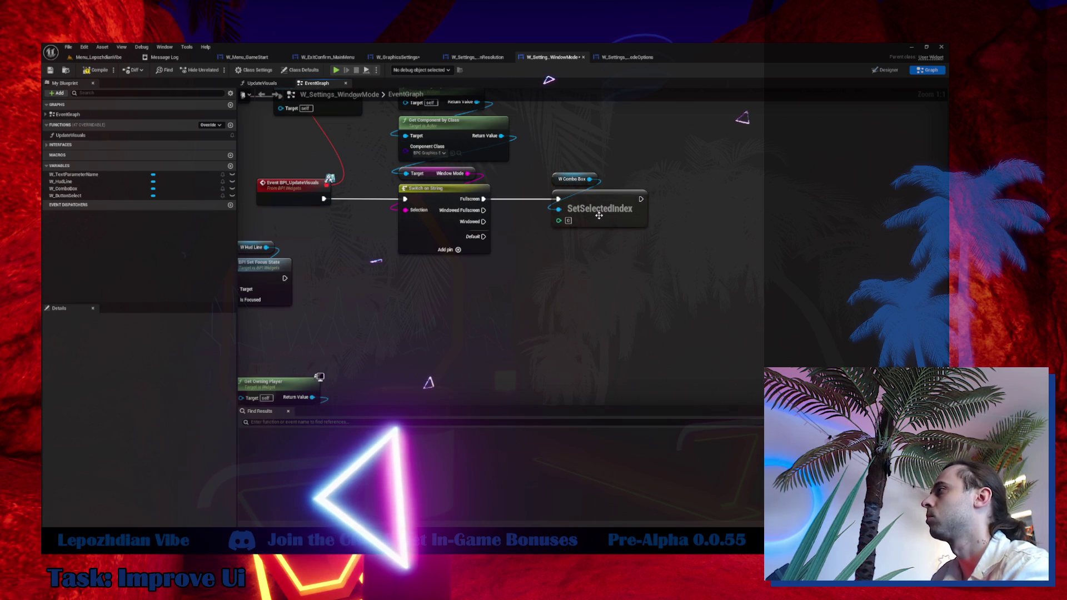
# Duplicate SetSelectedIndex for the Windowed Fullscreen and Windowed outputs, with indices 0, 1 and 2.
pyautogui.hotkey('ctrl', 'c')
pyautogui.hotkey('ctrl', 'v')
pyautogui.moveTo(484, 210)
pyautogui.mouseDown()
pyautogui.moveTo(570, 250)
pyautogui.moveTo(589, 180)
pyautogui.mouseUp()
pyautogui.hotkey('ctrl', 'v')
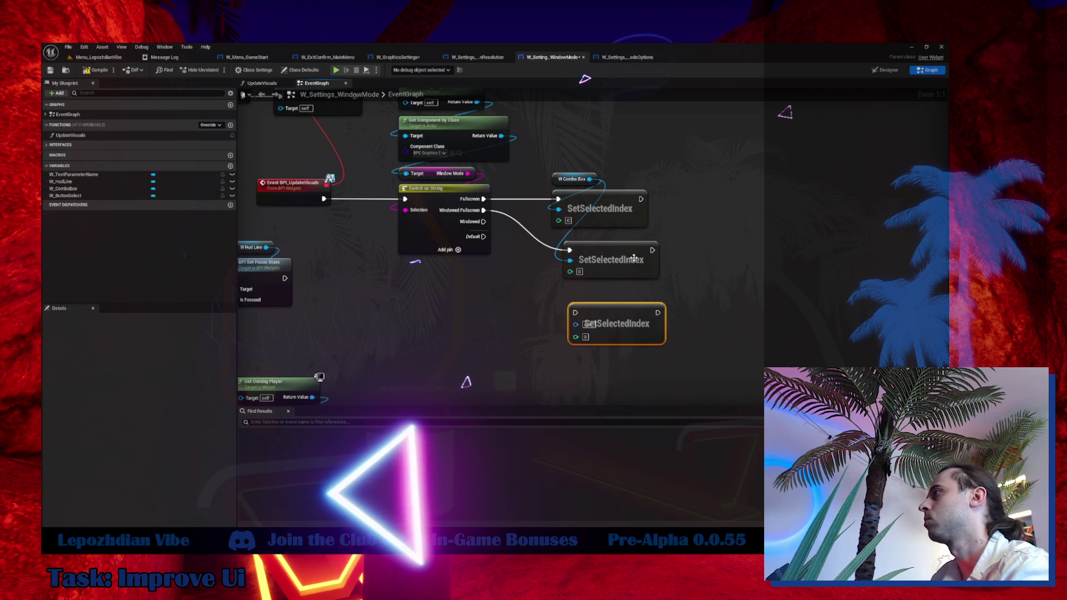
pyautogui.moveTo(635, 260); pyautogui.dragTo(623, 256)
pyautogui.moveTo(603, 305)
pyautogui.mouseDown()
pyautogui.moveTo(467, 223)
pyautogui.moveTo(483, 221)
pyautogui.mouseUp()
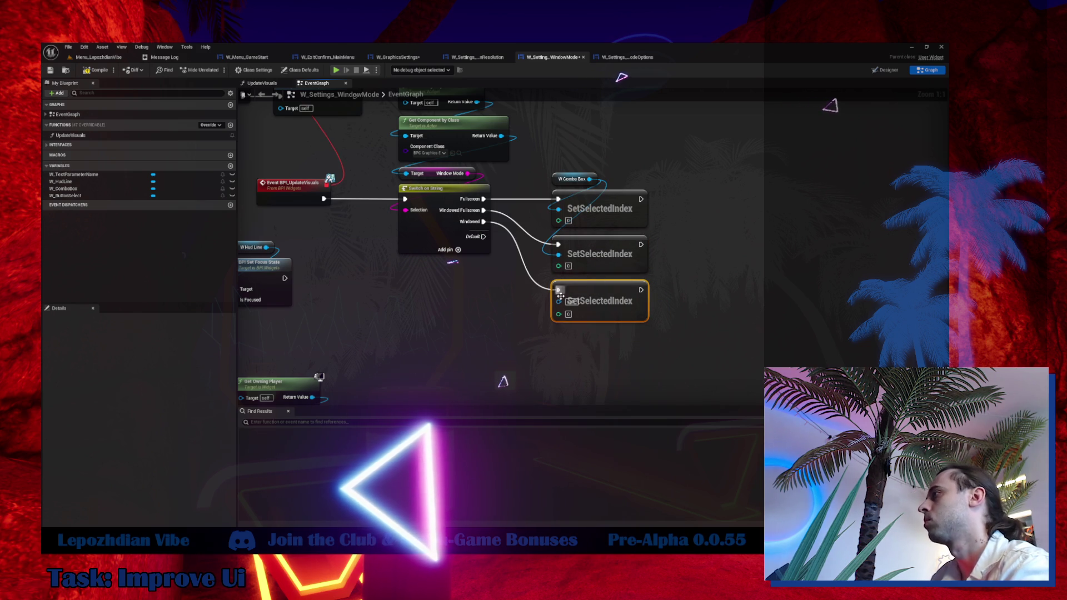
pyautogui.moveTo(559, 300); pyautogui.dragTo(589, 179)
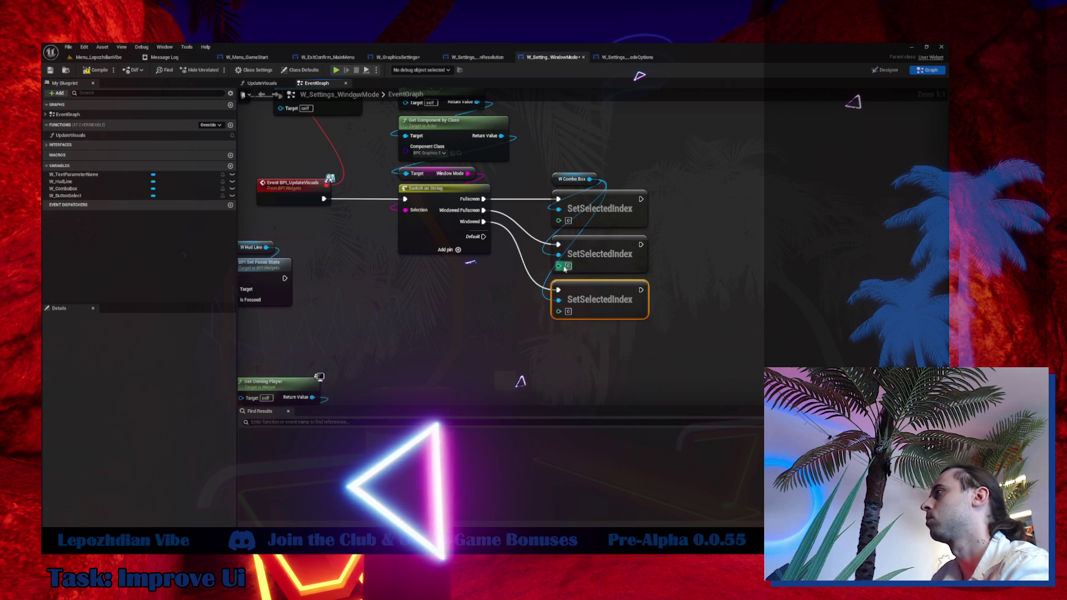
pyautogui.click(568, 311)
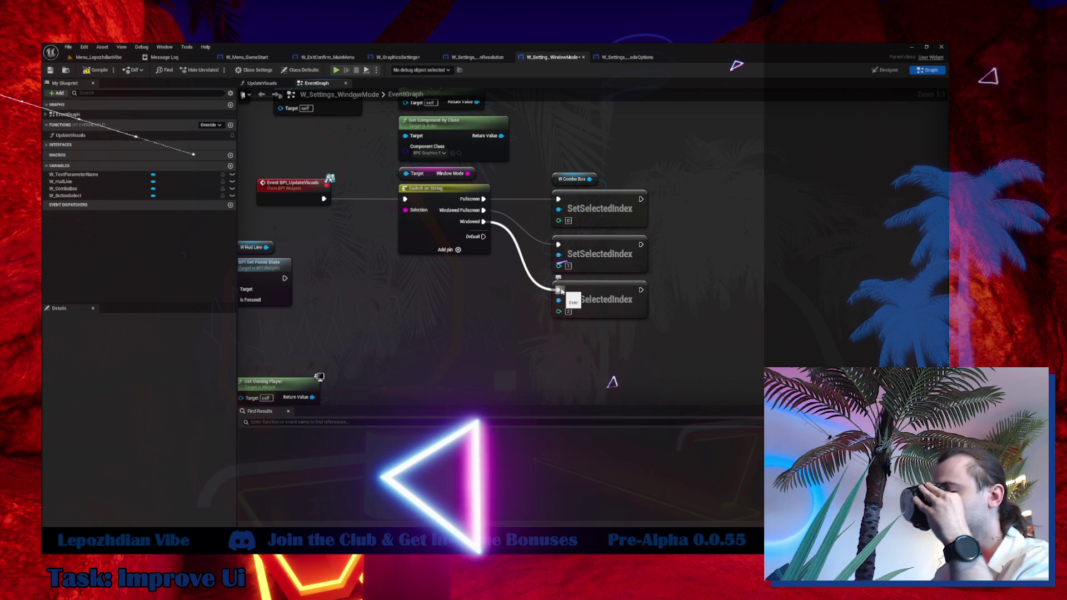
pyautogui.moveTo(561, 290); pyautogui.dragTo(561, 290)
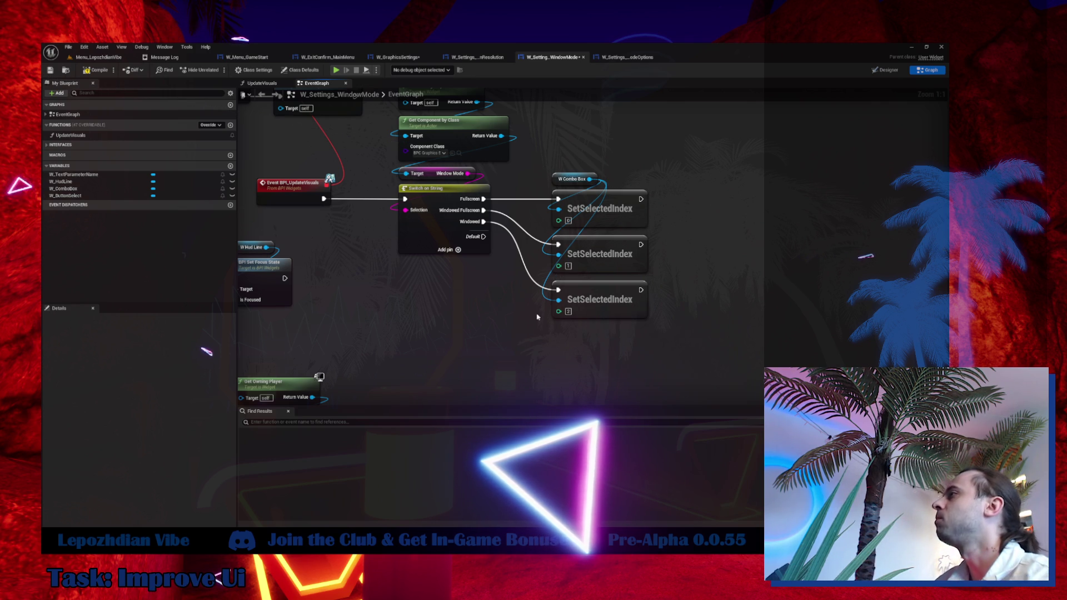
pyautogui.moveTo(581, 384)
pyautogui.mouseDown()
pyautogui.moveTo(650, 109)
pyautogui.moveTo(635, 199)
pyautogui.mouseUp()
pyautogui.click(446, 180)
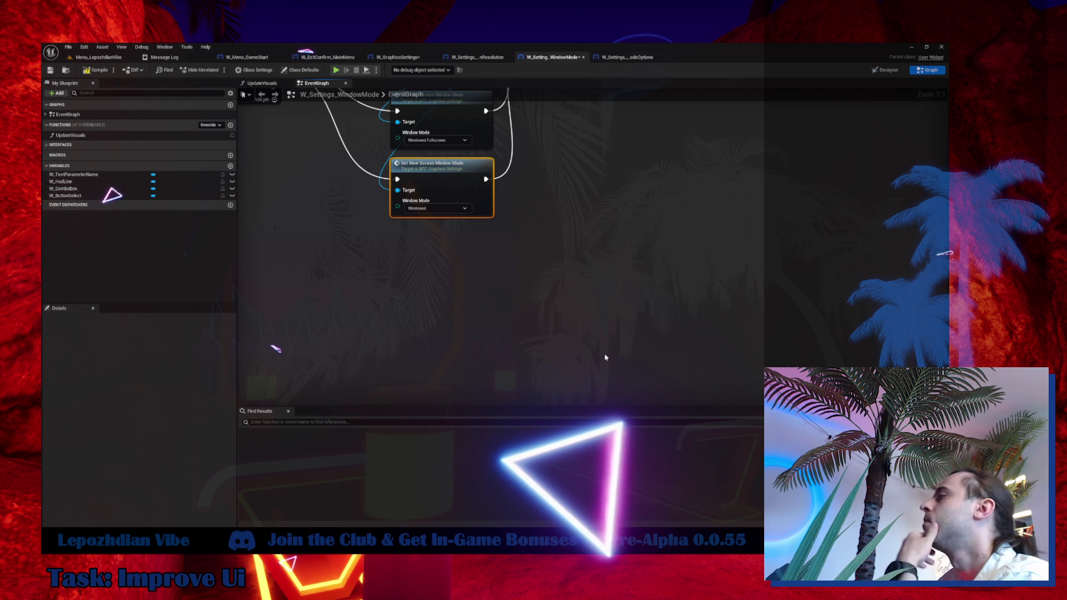
# Copy the Switch on String from the SetNewScreenWindowMode definition into the W_Setting_WindowMode graph.
pyautogui.hotkey('alt', 'g')
pyautogui.moveTo(528, 343); pyautogui.dragTo(422, 330)
pyautogui.click(537, 269)
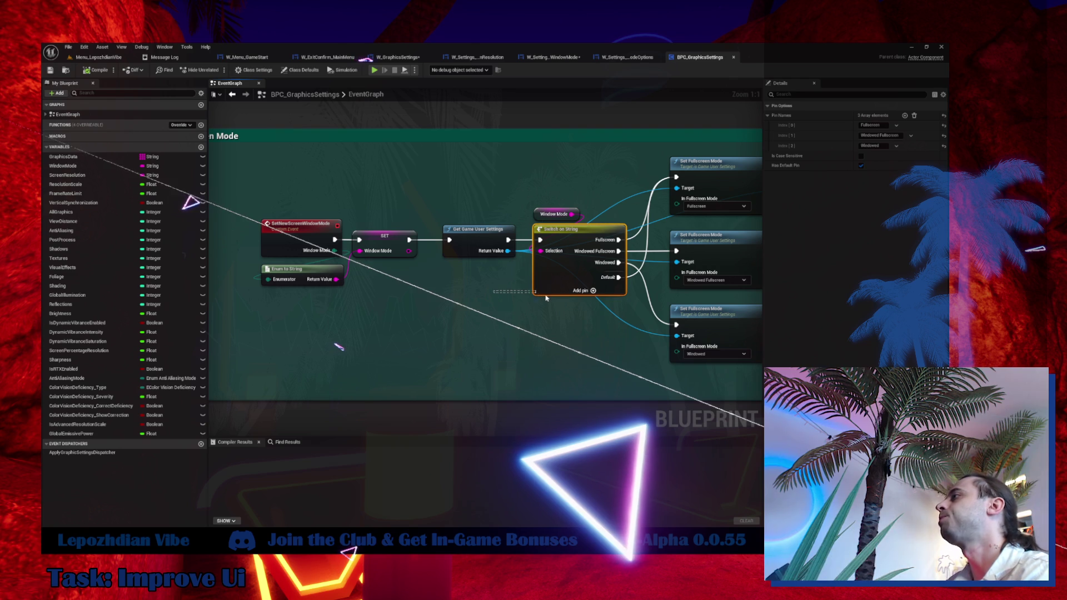
pyautogui.click(578, 58)
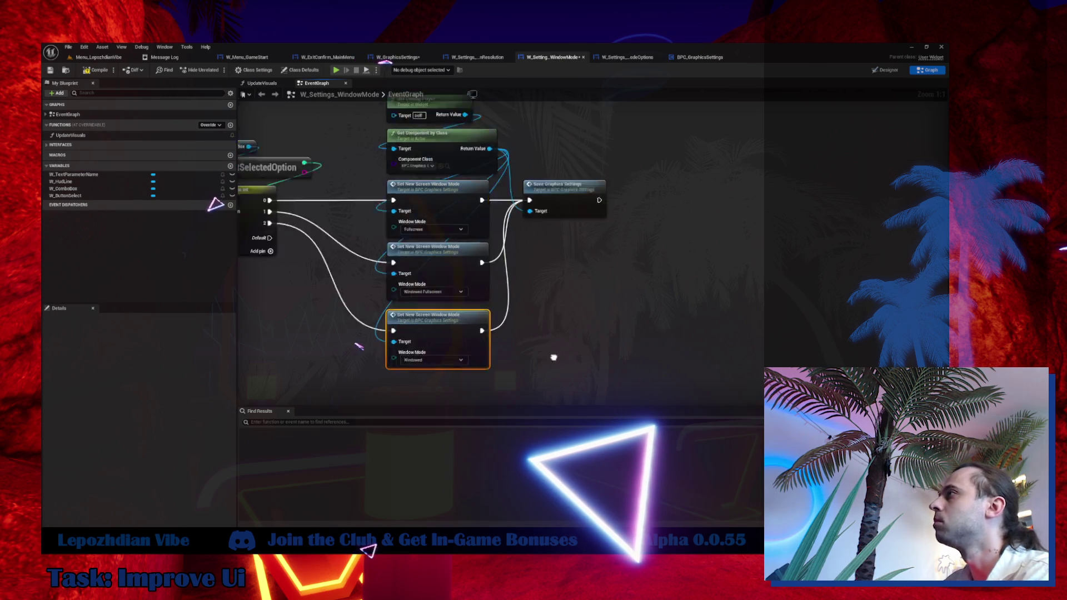
pyautogui.hotkey('ctrl', 'v')
# Wire Window Mode, the update event and all three outputs to the new switch, and delete the old switch.
pyautogui.moveTo(545, 169); pyautogui.dragTo(556, 293)
pyautogui.moveTo(547, 158); pyautogui.dragTo(556, 283)
pyautogui.moveTo(629, 179); pyautogui.dragTo(635, 305)
pyautogui.moveTo(630, 169); pyautogui.dragTo(634, 294)
pyautogui.moveTo(628, 158); pyautogui.dragTo(637, 272)
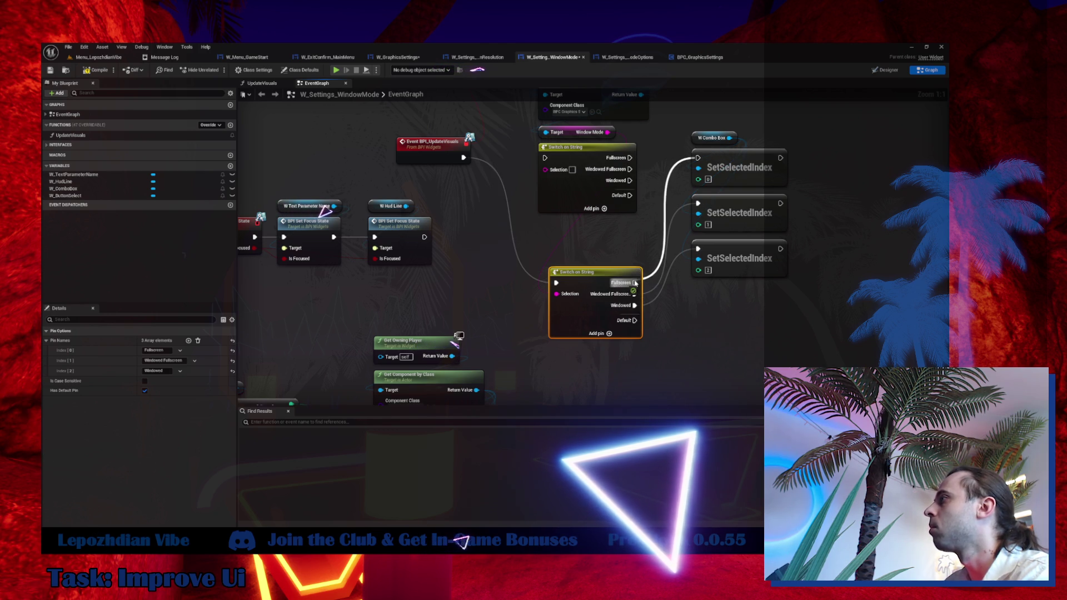
pyautogui.click(583, 189)
pyautogui.press('Delete')
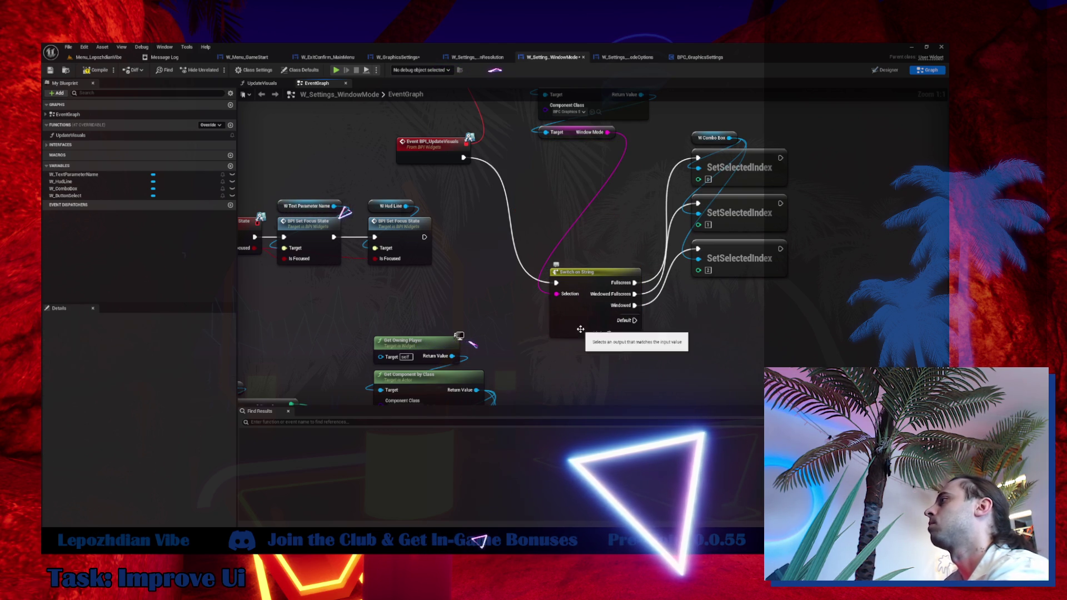
pyautogui.moveTo(580, 329)
pyautogui.mouseDown()
pyautogui.moveTo(571, 209)
pyautogui.moveTo(702, 174)
pyautogui.moveTo(703, 161)
pyautogui.mouseUp()
pyautogui.scroll(-3, 611, 222)
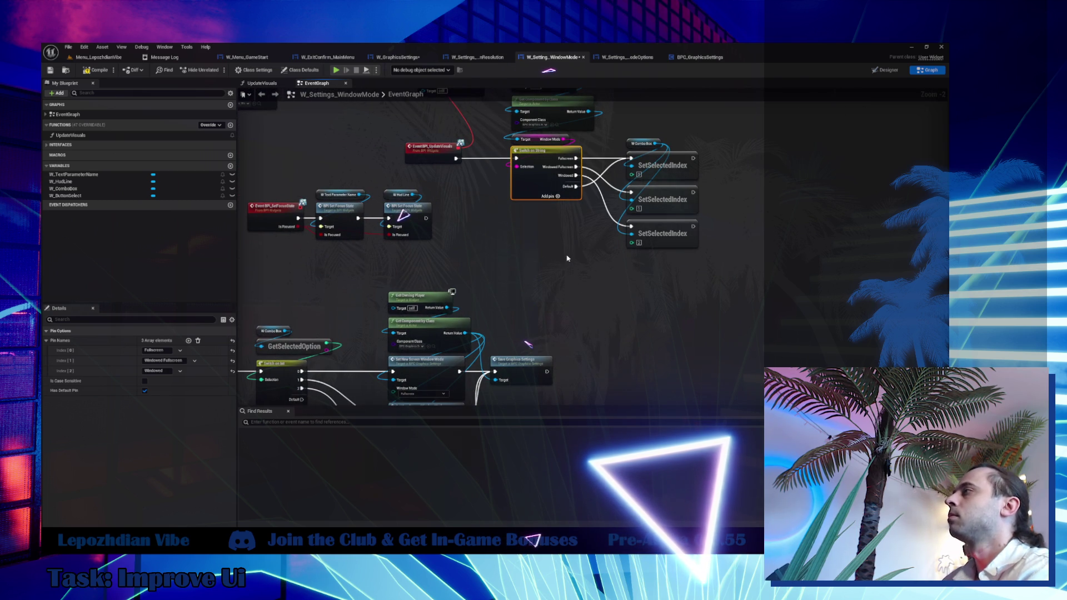
# Connect Bind Event to the Switch on String and shift the switch group right.
pyautogui.moveTo(567, 258)
pyautogui.mouseDown()
pyautogui.moveTo(576, 215)
pyautogui.moveTo(564, 219)
pyautogui.moveTo(550, 307)
pyautogui.moveTo(558, 369)
pyautogui.mouseUp()
pyautogui.moveTo(504, 134); pyautogui.dragTo(515, 284)
pyautogui.moveTo(544, 164); pyautogui.dragTo(732, 368)
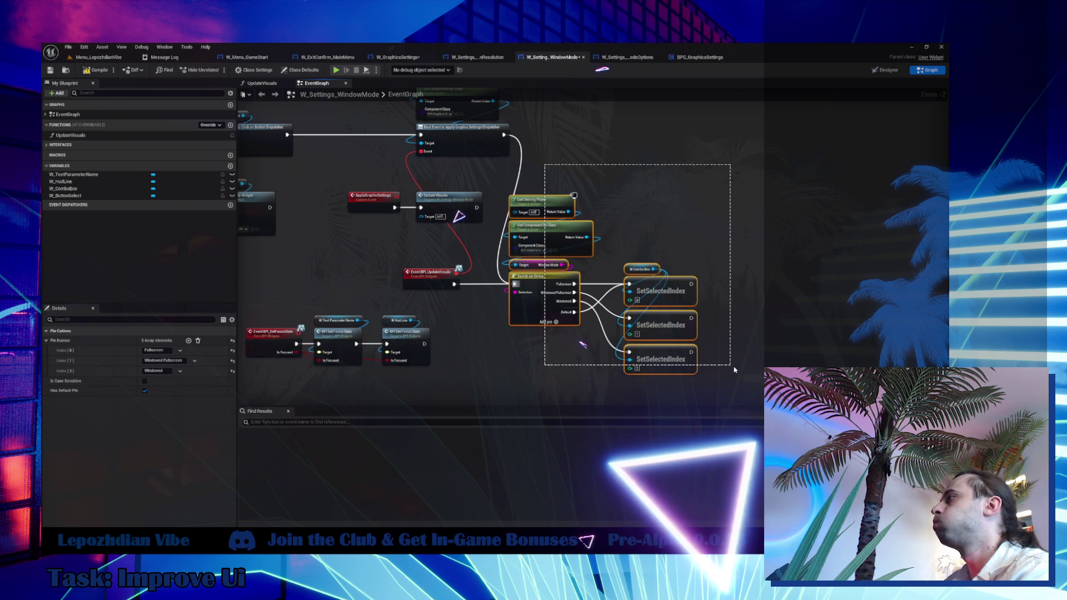
pyautogui.moveTo(530, 284); pyautogui.dragTo(661, 283)
pyautogui.click(510, 198)
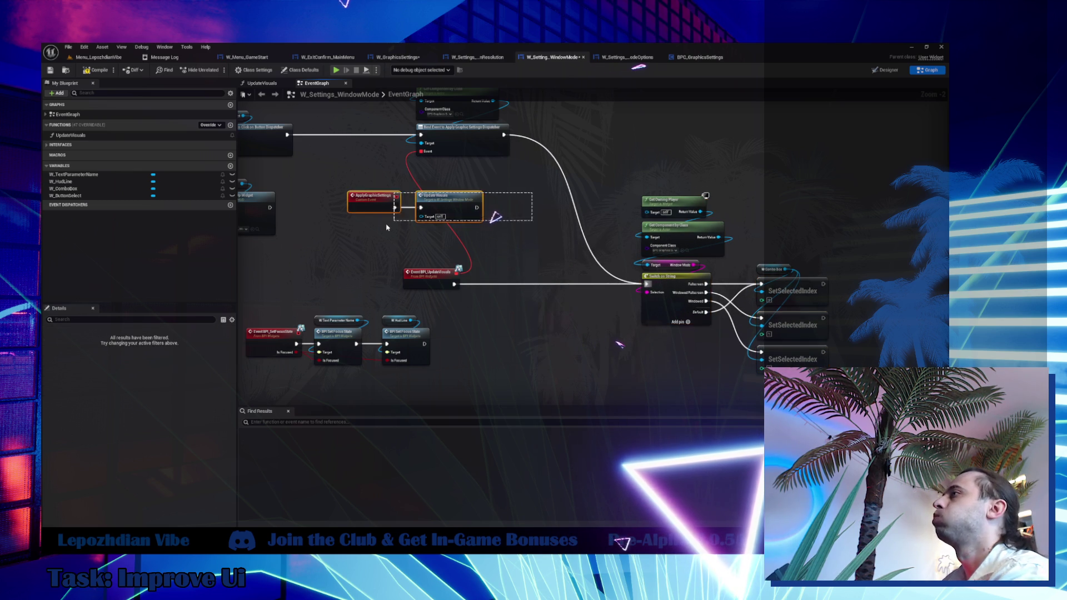
pyautogui.moveTo(510, 197); pyautogui.dragTo(741, 243)
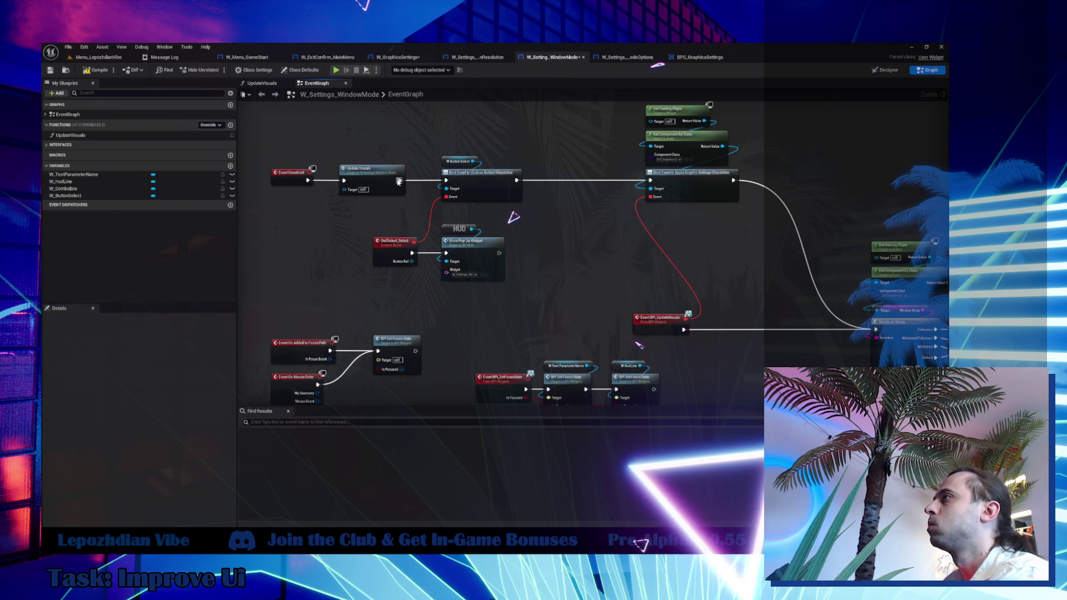
# Delete the UpdateVisuals function from the widget.
pyautogui.doubleClick(82, 134)
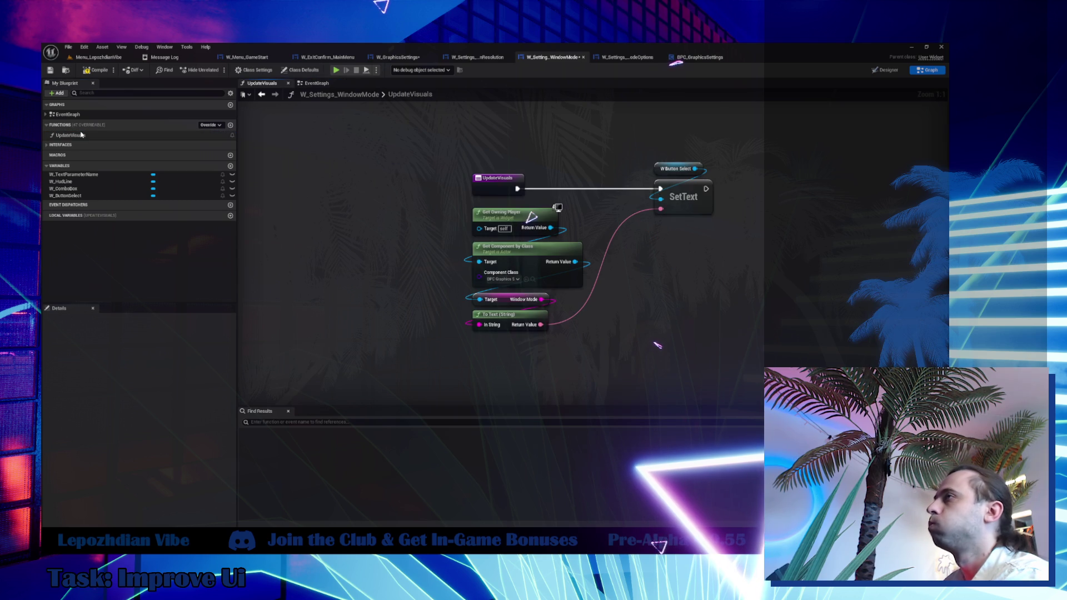
pyautogui.click(317, 83)
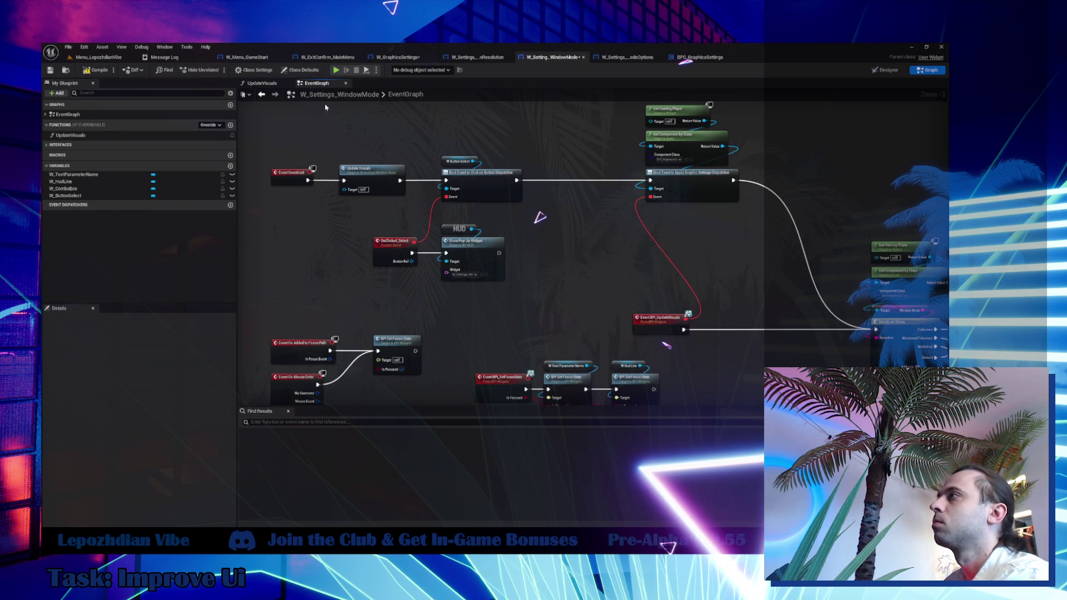
pyautogui.click(70, 135)
pyautogui.press('Delete')
pyautogui.click(539, 309)
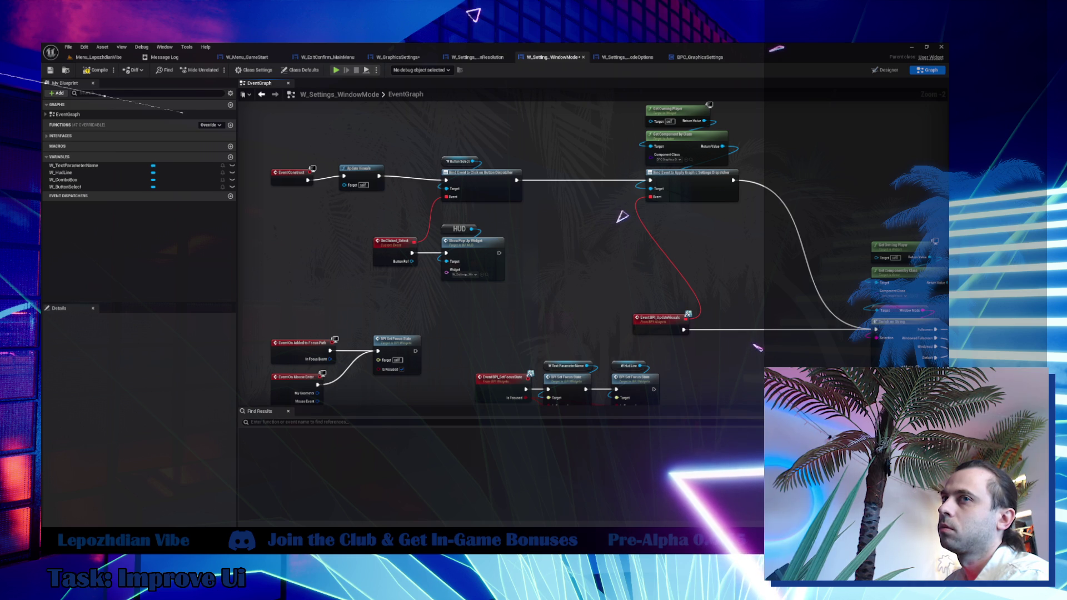
# Connect Event Construct directly to Bind Event and remove the nodes in between.
pyautogui.moveTo(310, 179)
pyautogui.mouseDown()
pyautogui.moveTo(500, 201)
pyautogui.moveTo(661, 166)
pyautogui.moveTo(653, 185)
pyautogui.mouseUp()
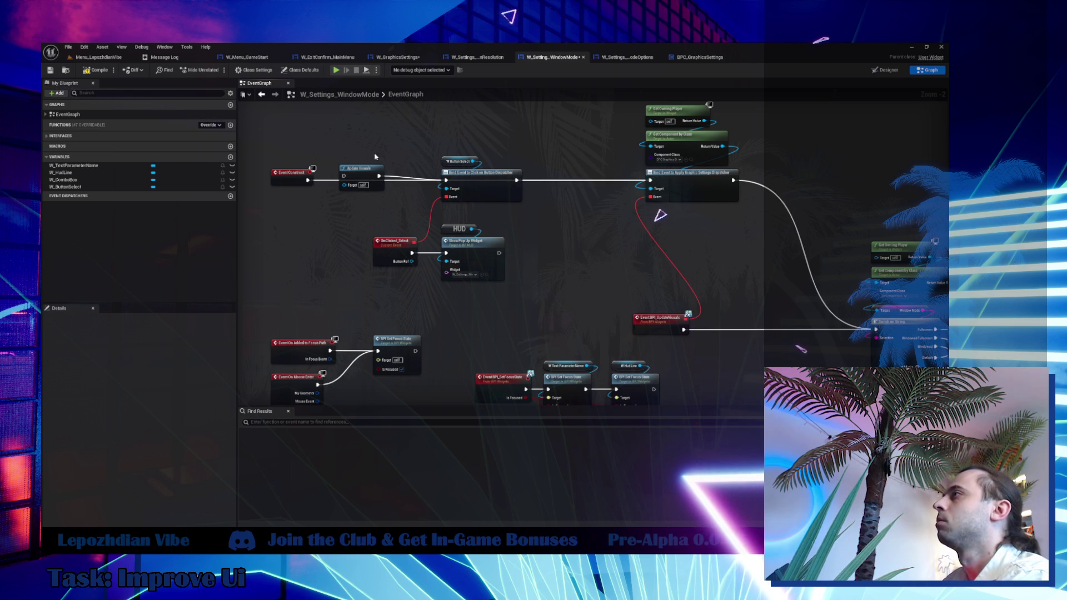
pyautogui.moveTo(436, 256); pyautogui.dragTo(523, 288)
pyautogui.press('Delete')
pyautogui.scroll(-2, 578, 241)
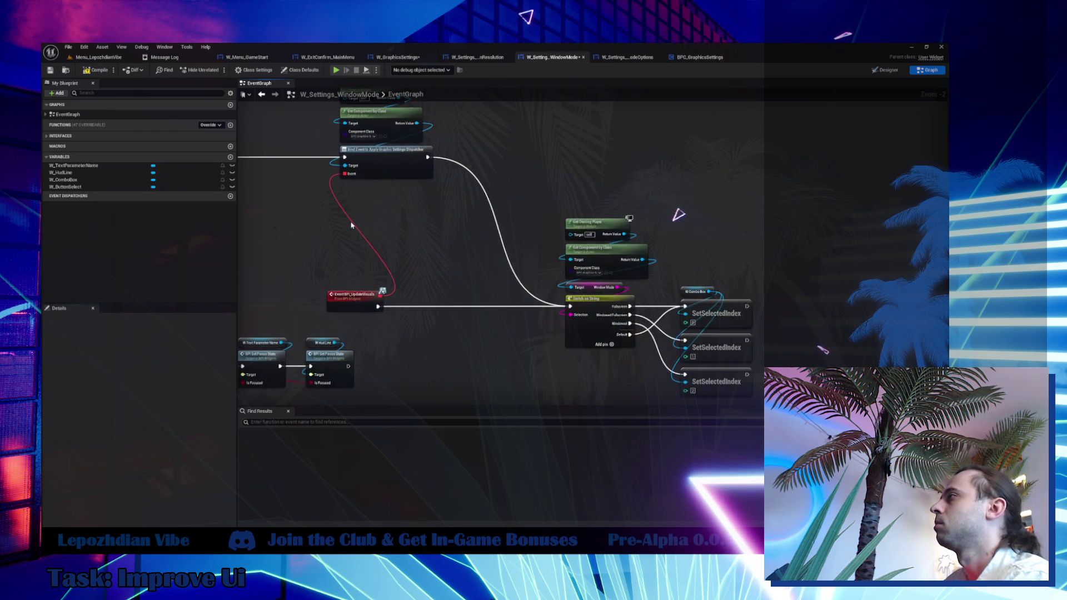
# Move the switch, component and SetSelectedIndex node block up and to the left.
pyautogui.moveTo(331, 120); pyautogui.dragTo(454, 271)
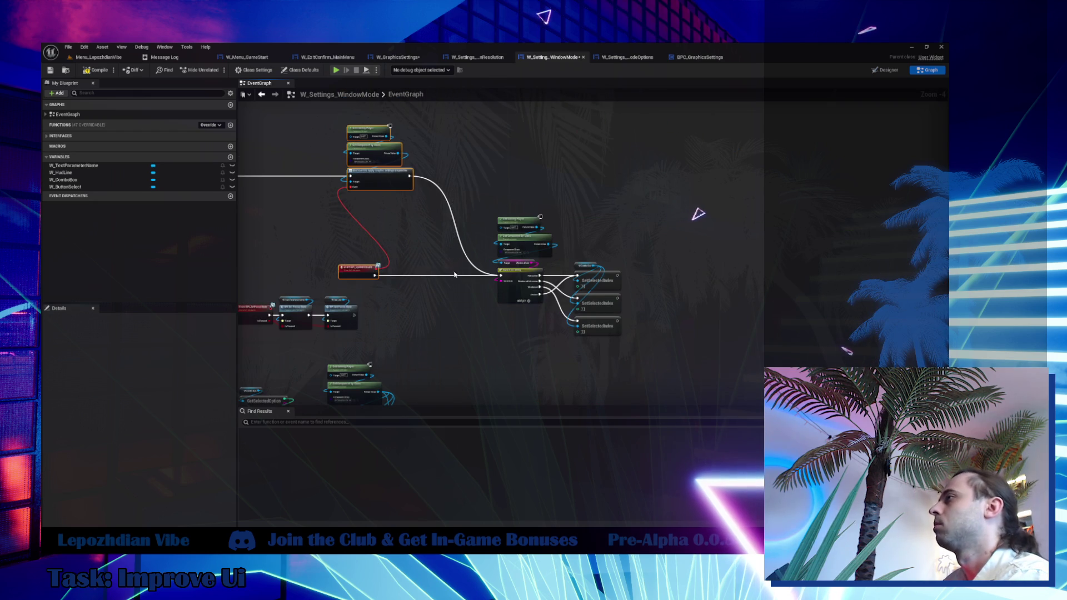
pyautogui.moveTo(476, 221); pyautogui.dragTo(612, 335)
pyautogui.moveTo(433, 233); pyautogui.dragTo(707, 277)
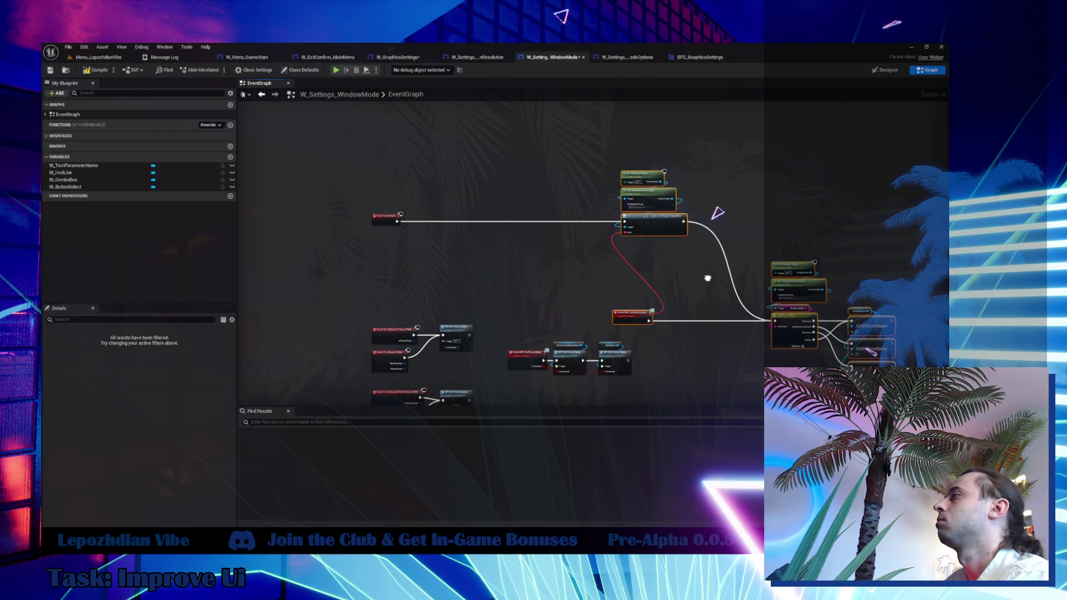
pyautogui.moveTo(657, 227); pyautogui.dragTo(445, 227)
pyautogui.scroll(2, 444, 228)
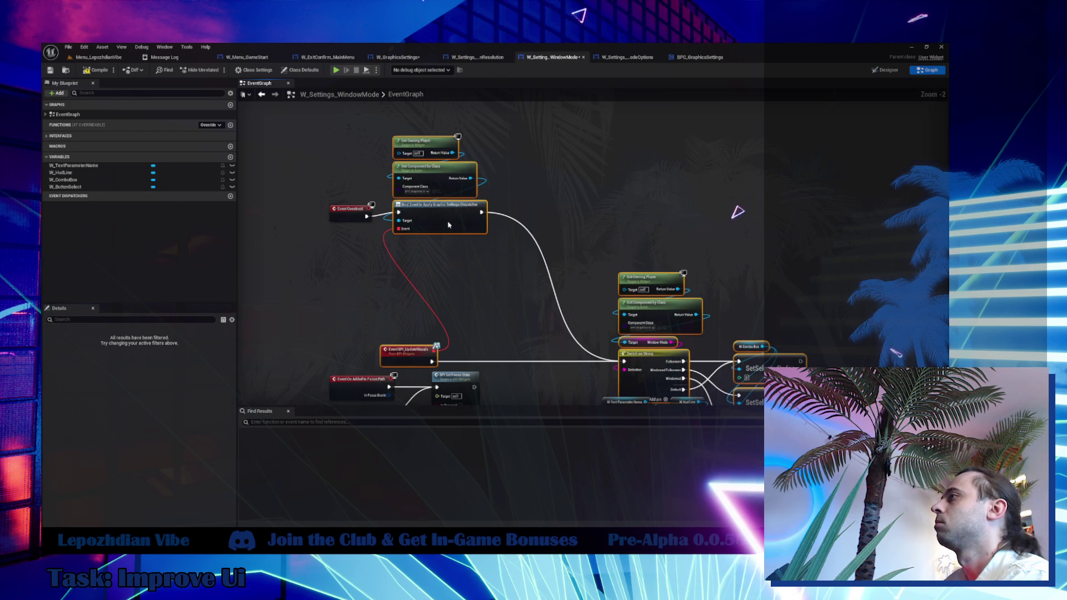
pyautogui.click(467, 290)
pyautogui.moveTo(422, 375); pyautogui.dragTo(346, 271)
pyautogui.moveTo(536, 145)
pyautogui.mouseDown()
pyautogui.moveTo(589, 278)
pyautogui.moveTo(712, 333)
pyautogui.mouseUp()
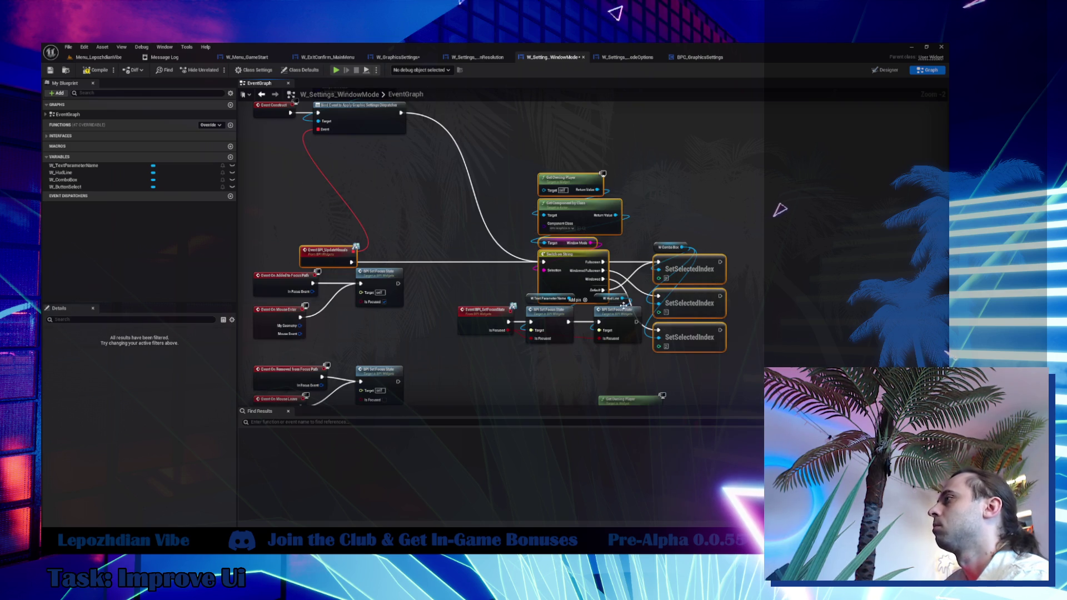
pyautogui.moveTo(568, 278)
pyautogui.mouseDown()
pyautogui.moveTo(524, 163)
pyautogui.moveTo(520, 183)
pyautogui.mouseUp()
pyautogui.click(551, 245)
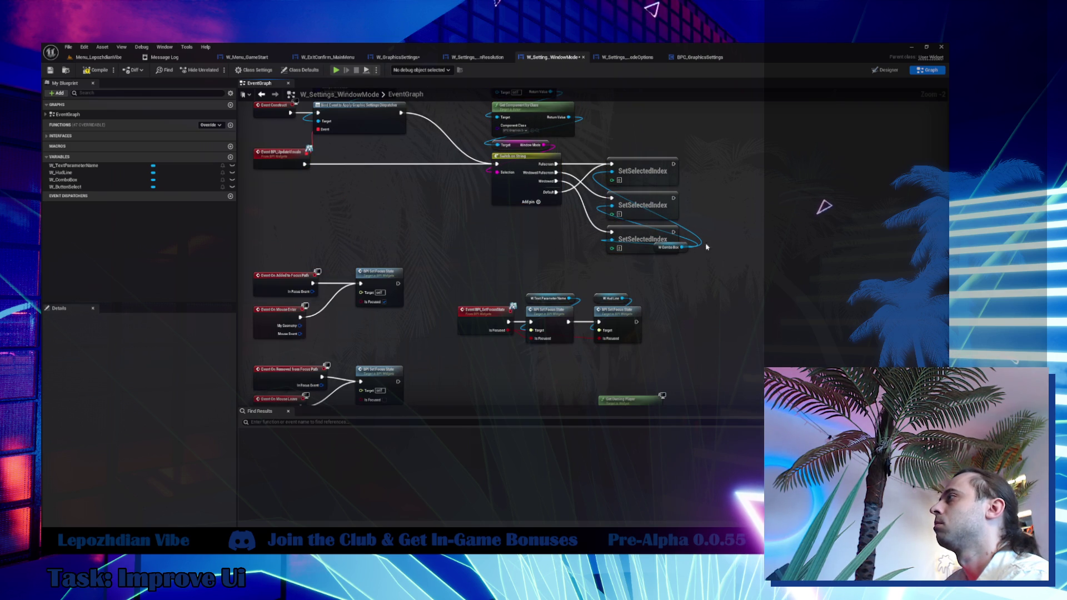
# Place the W_ComboBox getter beside the first SetSelectedIndex and shift the window-mode nodes left.
pyautogui.moveTo(682, 250); pyautogui.dragTo(641, 155)
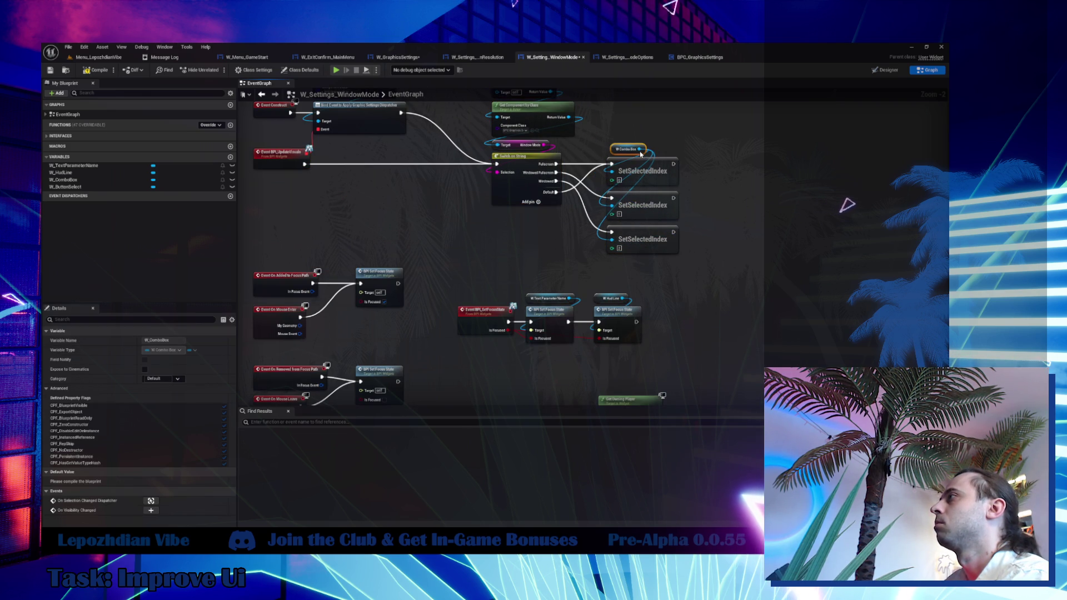
pyautogui.moveTo(470, 255)
pyautogui.mouseDown()
pyautogui.moveTo(595, 120)
pyautogui.moveTo(684, 89)
pyautogui.mouseUp()
pyautogui.scroll(2, 526, 213)
pyautogui.moveTo(526, 213)
pyautogui.mouseDown()
pyautogui.moveTo(432, 216)
pyautogui.moveTo(469, 251)
pyautogui.moveTo(471, 315)
pyautogui.mouseUp()
pyautogui.click(489, 178)
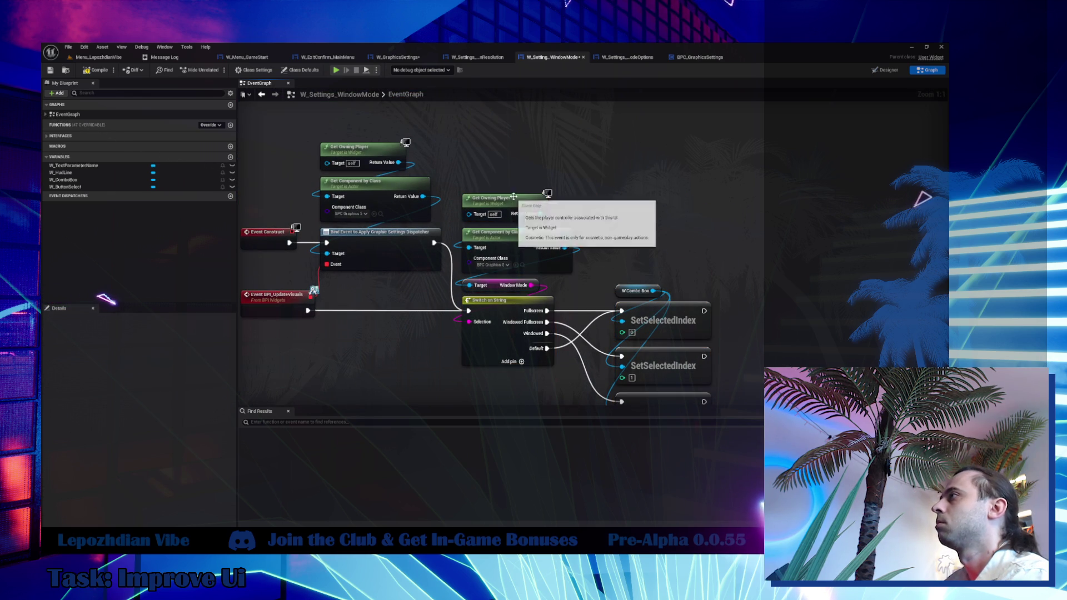
pyautogui.moveTo(498, 203); pyautogui.dragTo(500, 187)
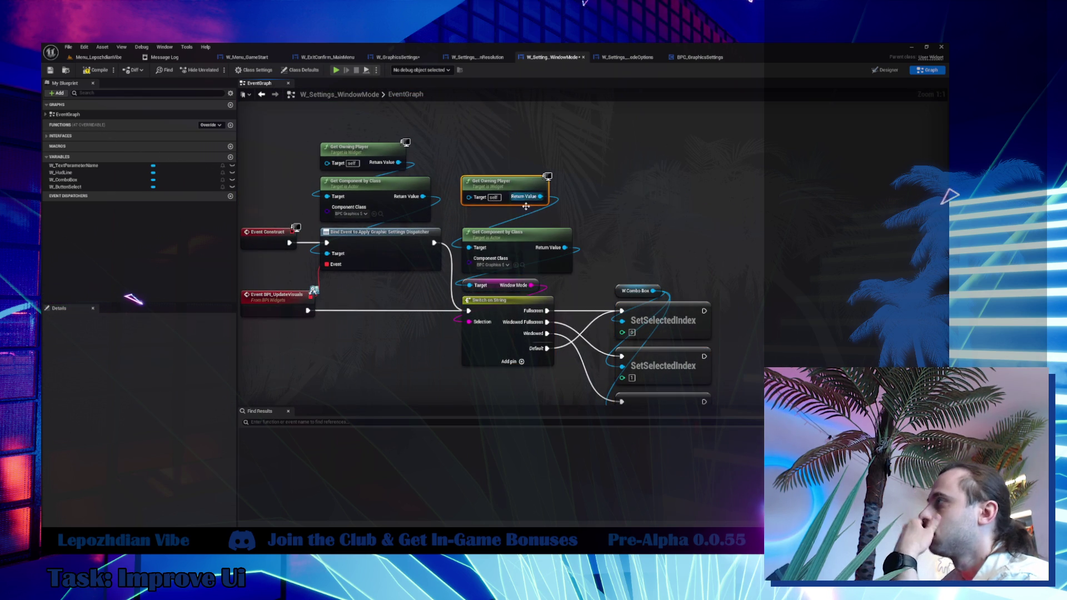
pyautogui.moveTo(639, 241); pyautogui.dragTo(611, 83)
pyautogui.moveTo(500, 167)
pyautogui.mouseDown()
pyautogui.moveTo(578, 244)
pyautogui.moveTo(678, 249)
pyautogui.mouseUp()
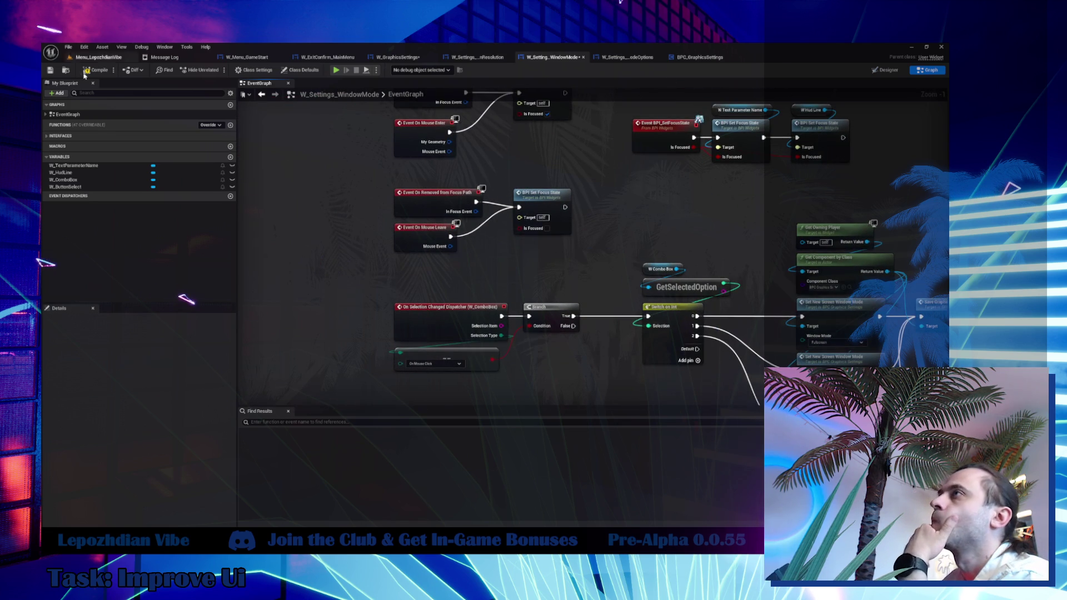
# Delete the W_ButtonSelect Select button from the widget in Designer.
pyautogui.click(881, 70)
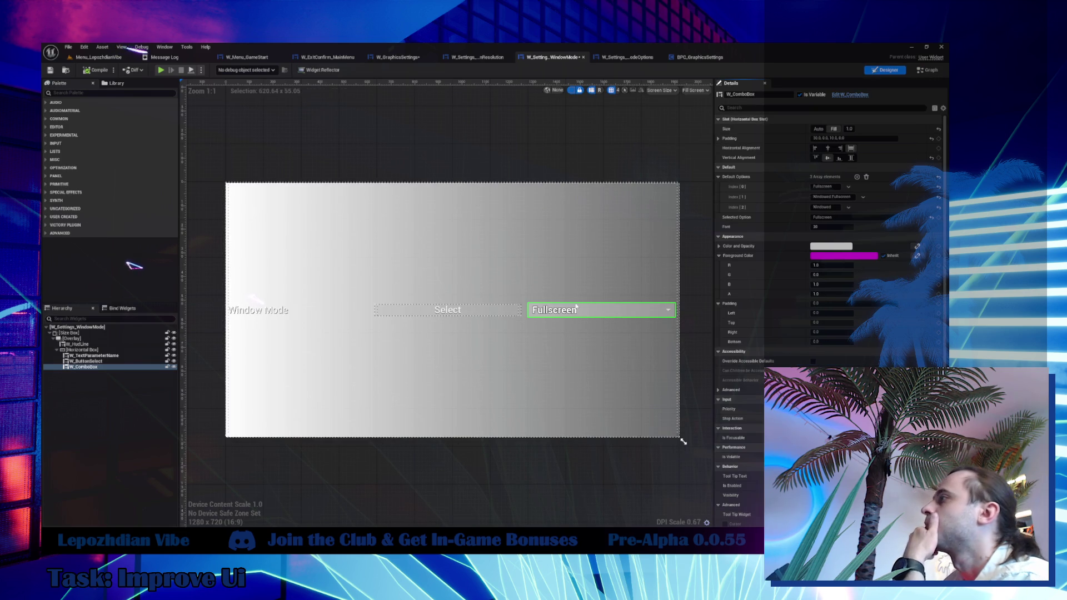
pyautogui.click(462, 315)
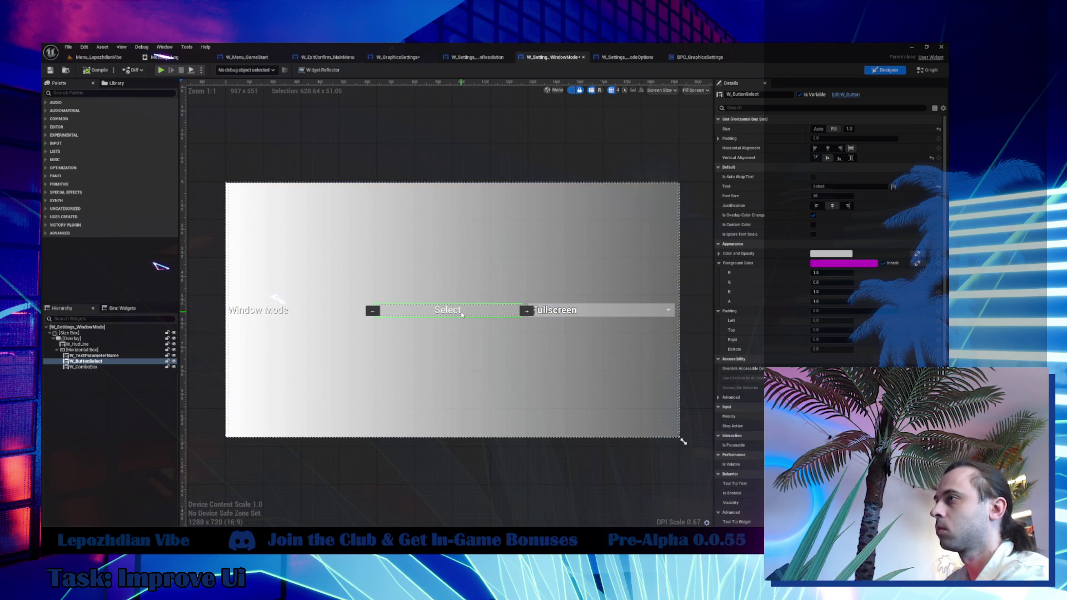
pyautogui.press('Delete')
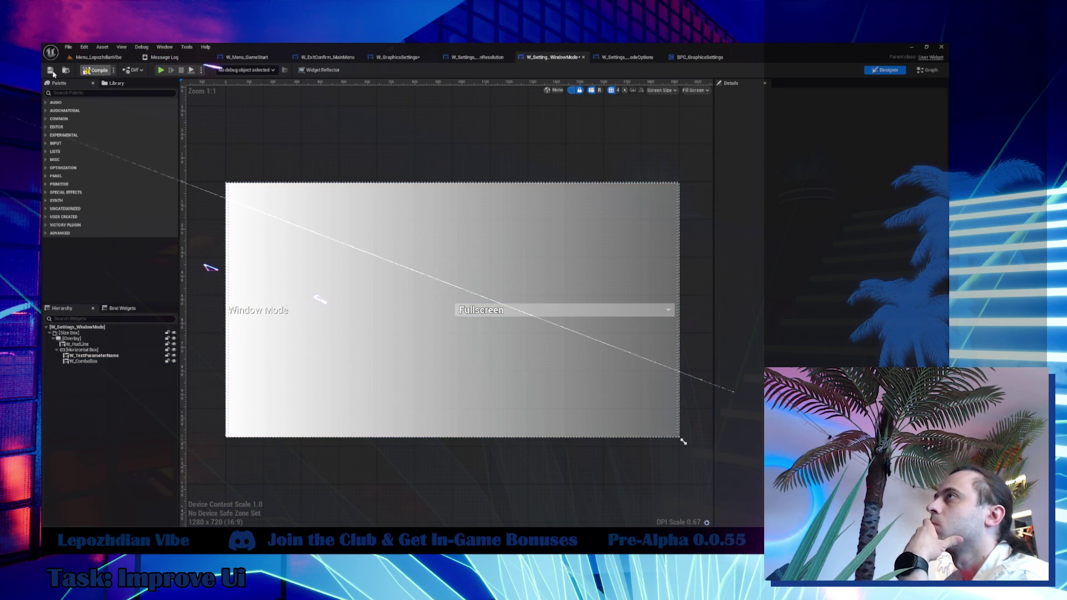
# Save all modified assets from the level tab and start play mode.
pyautogui.click(86, 52)
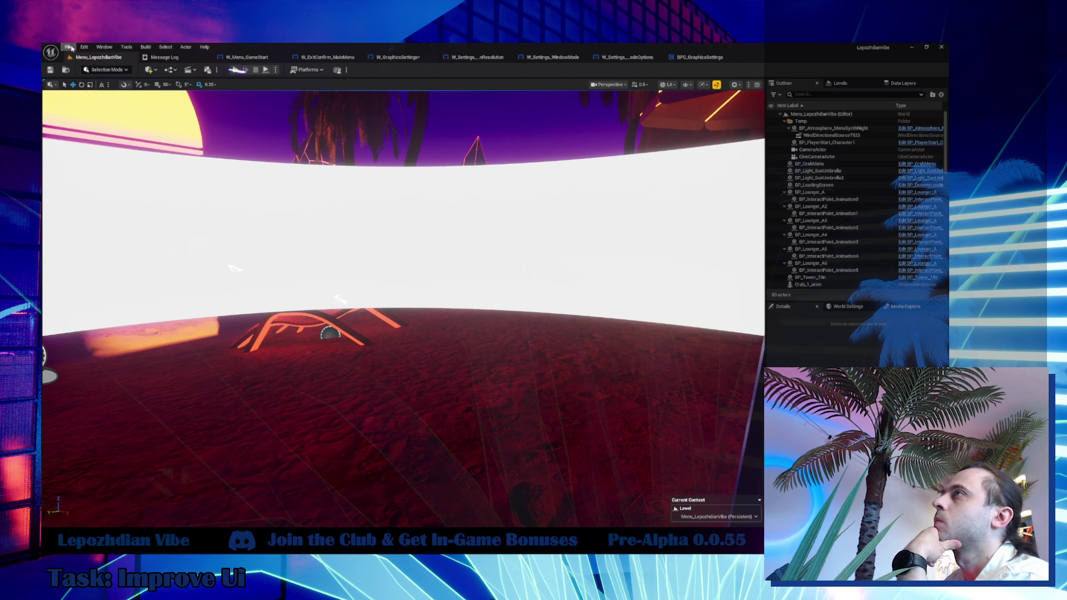
pyautogui.click(70, 48)
pyautogui.click(102, 150)
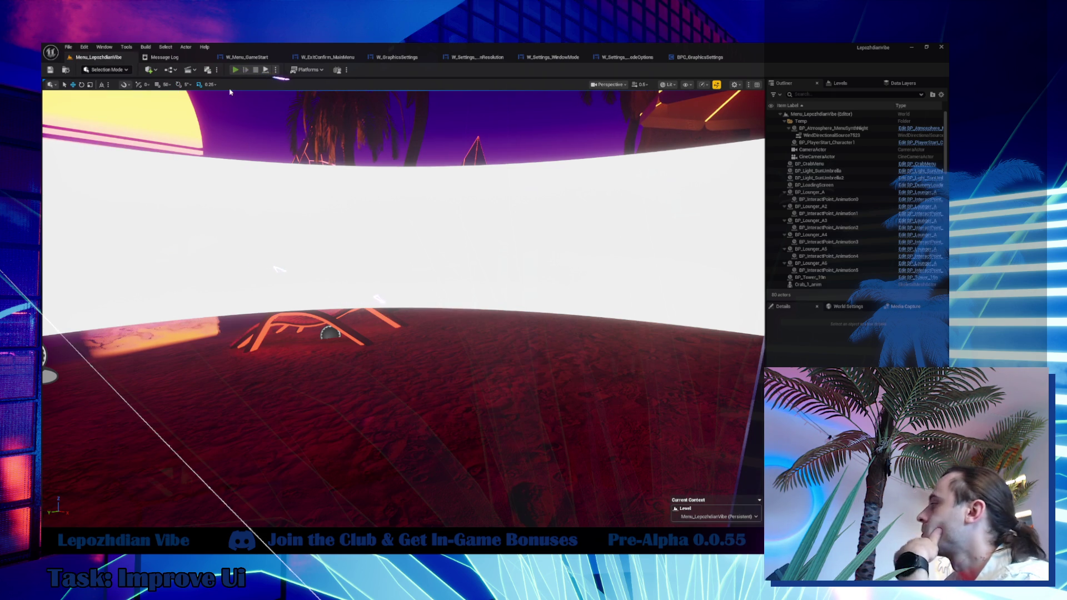
pyautogui.hotkey('alt', 'p')
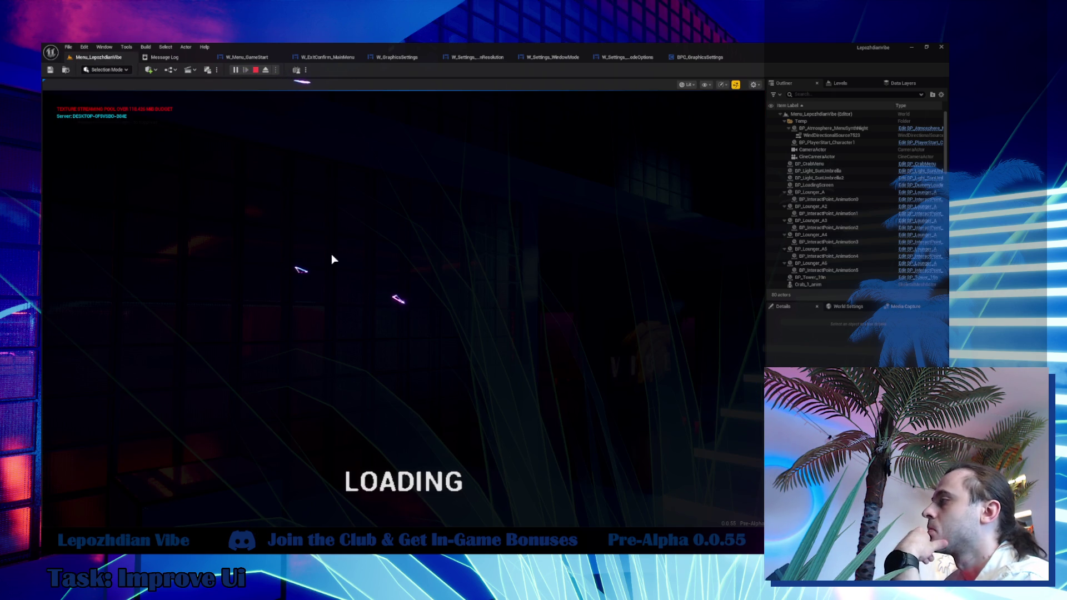
# In the game's Graphics settings, drag Resolution Scale from 100% to 0% and back up.
pyautogui.click(416, 331)
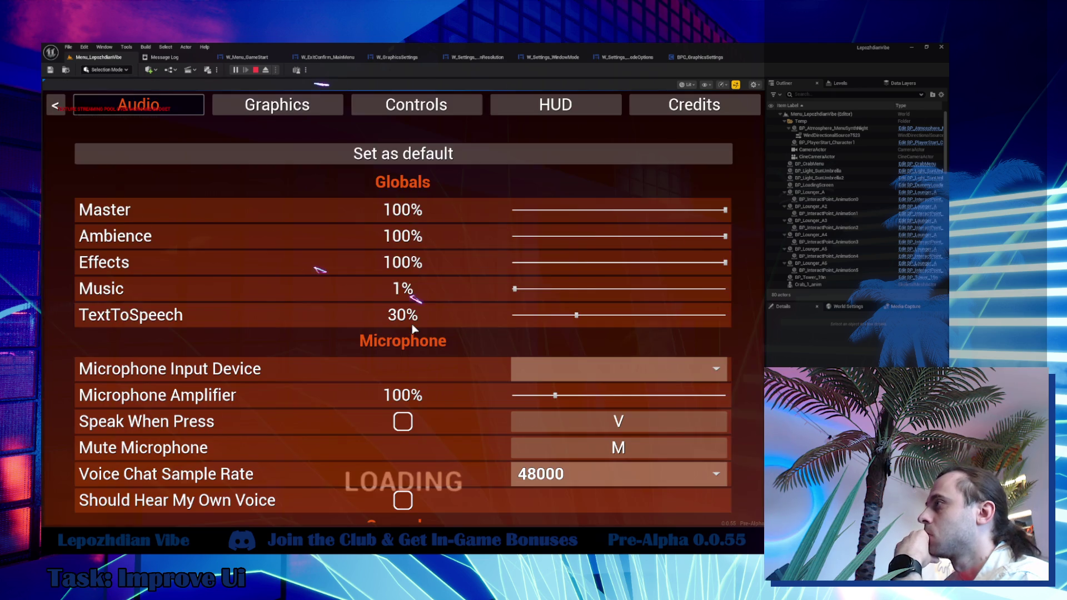
pyautogui.click(277, 104)
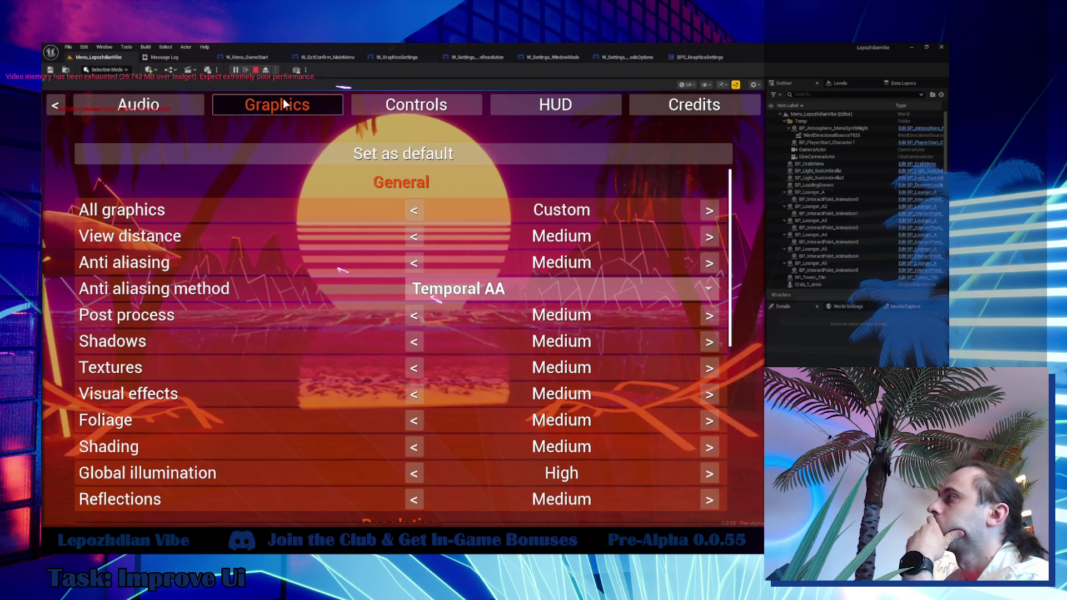
pyautogui.scroll(-3, 352, 349)
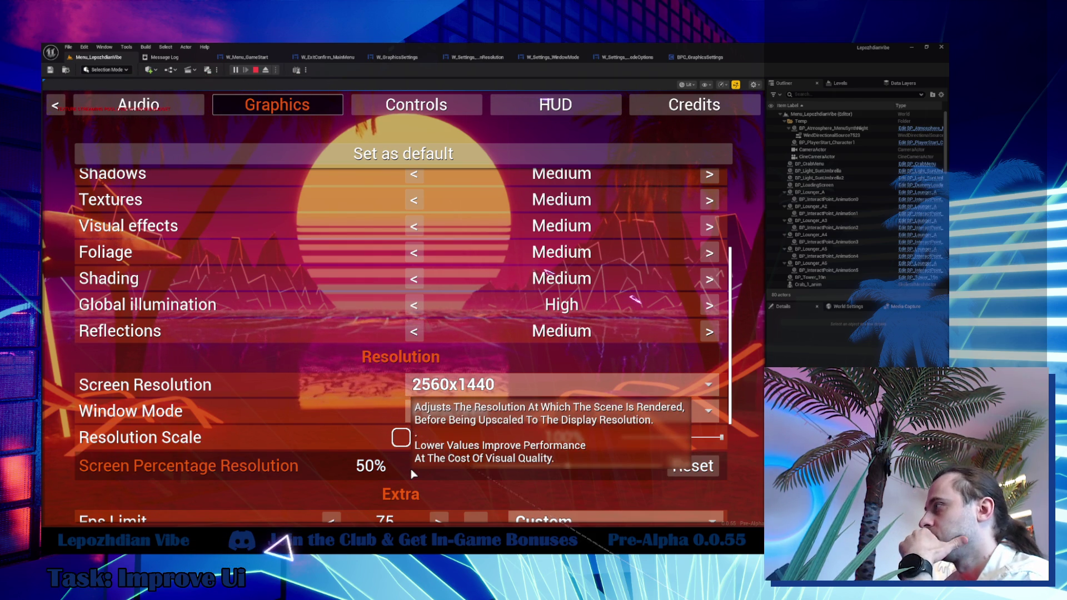
pyautogui.scroll(-3, 411, 470)
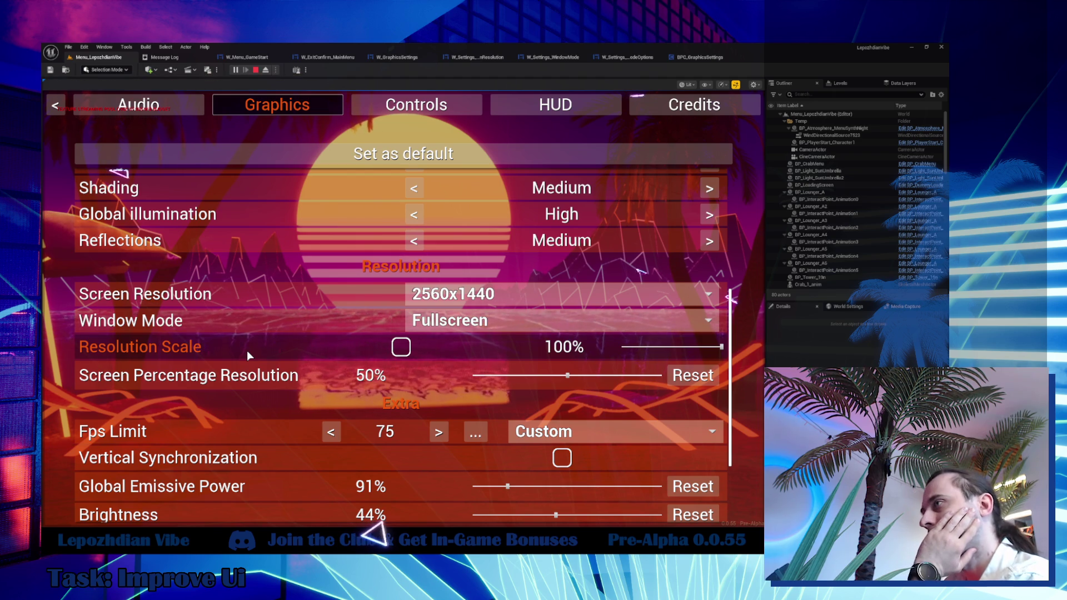
pyautogui.moveTo(236, 363)
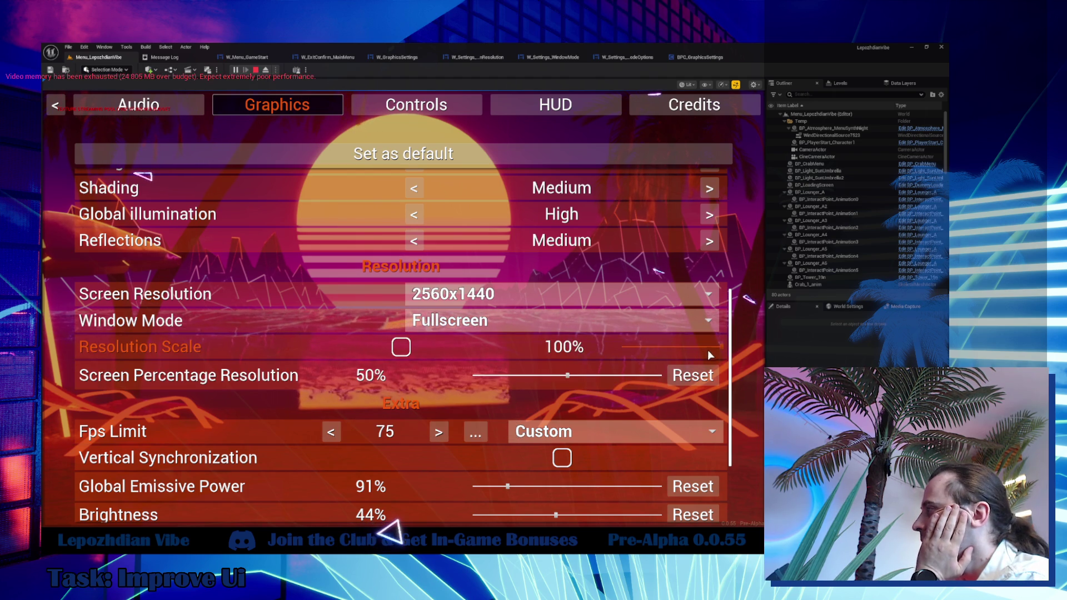
pyautogui.moveTo(703, 349); pyautogui.dragTo(517, 346)
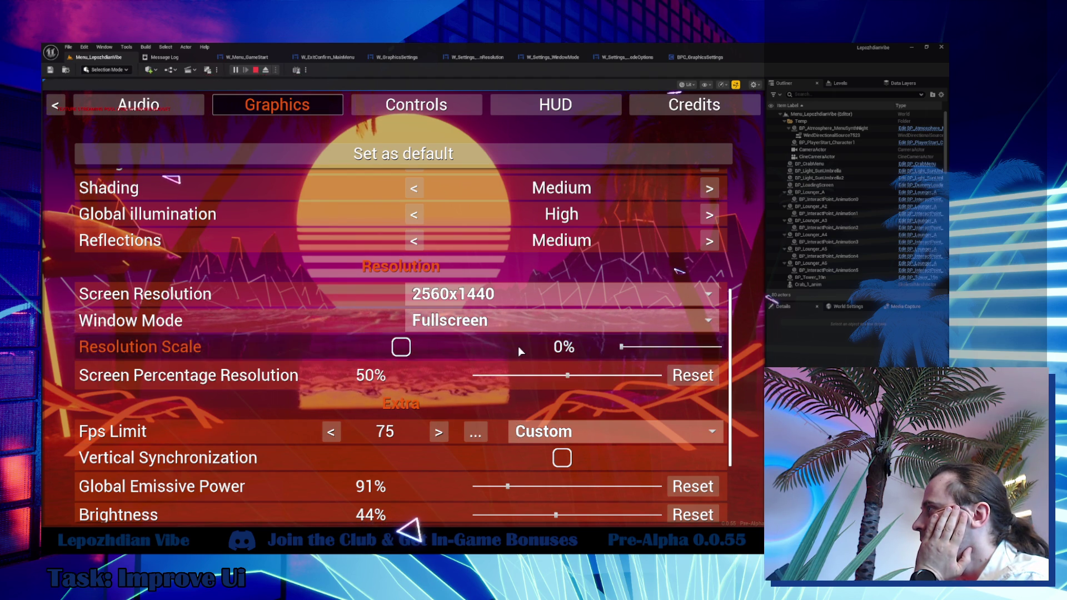
pyautogui.moveTo(637, 346)
pyautogui.mouseDown()
pyautogui.moveTo(721, 347)
pyautogui.moveTo(418, 361)
pyautogui.mouseUp()
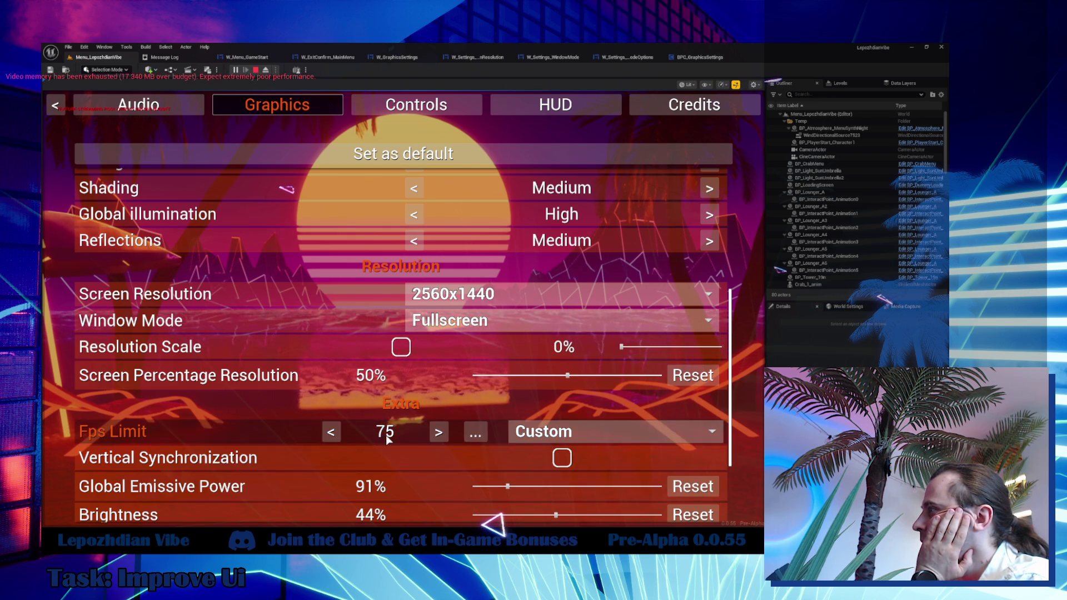
# Enable Show FPS under HUD, set Screen Percentage Resolution to 8%, and hide the UI.
pyautogui.click(558, 108)
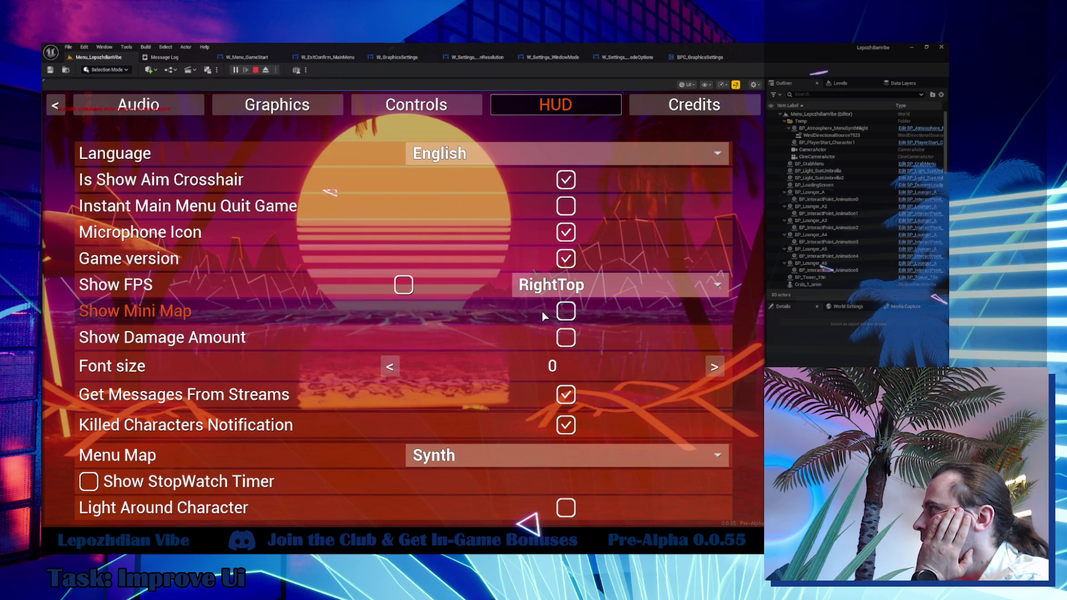
pyautogui.click(404, 285)
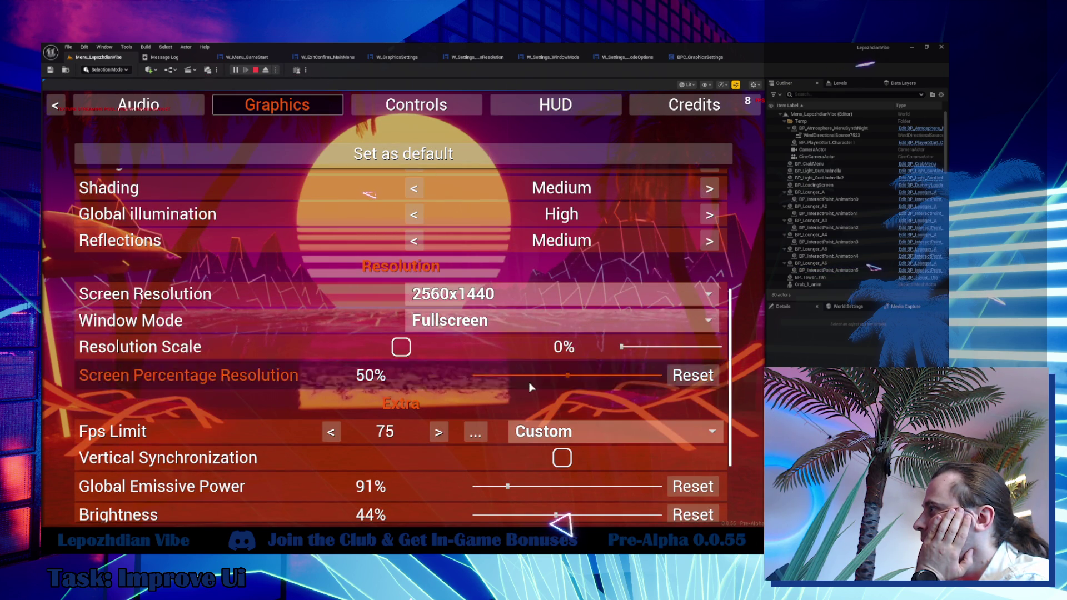
pyautogui.moveTo(634, 347); pyautogui.dragTo(764, 349)
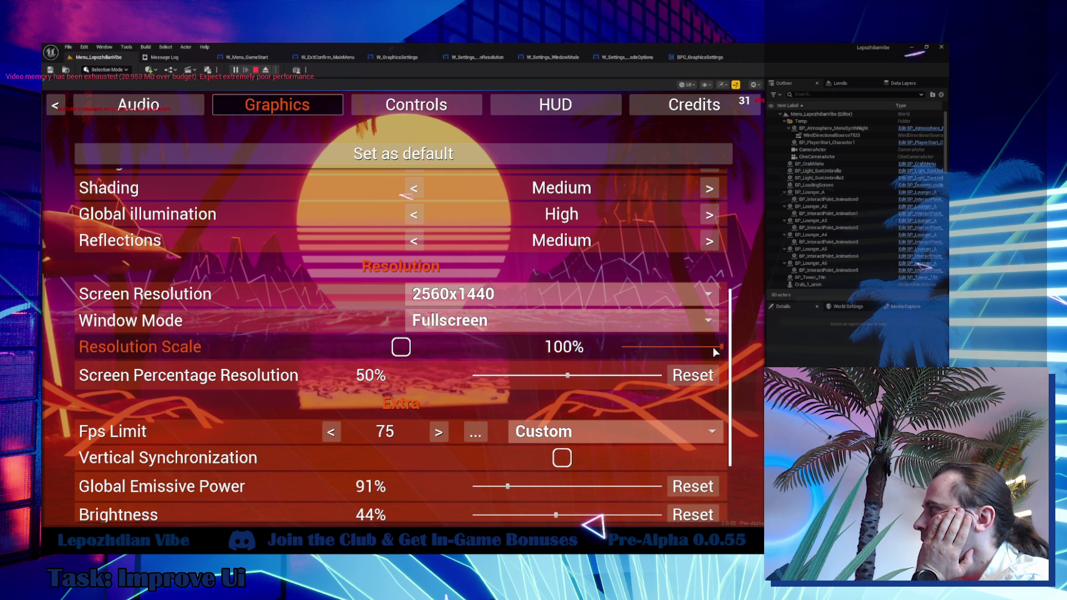
pyautogui.moveTo(583, 346)
pyautogui.mouseDown()
pyautogui.moveTo(483, 384)
pyautogui.moveTo(358, 380)
pyautogui.mouseUp()
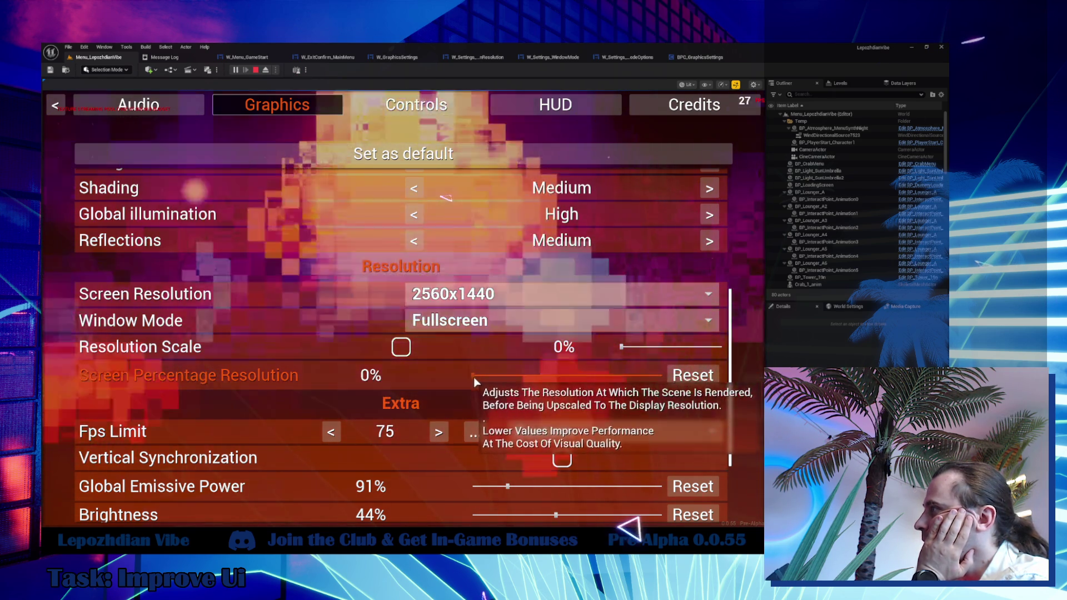
pyautogui.moveTo(475, 380); pyautogui.dragTo(487, 376)
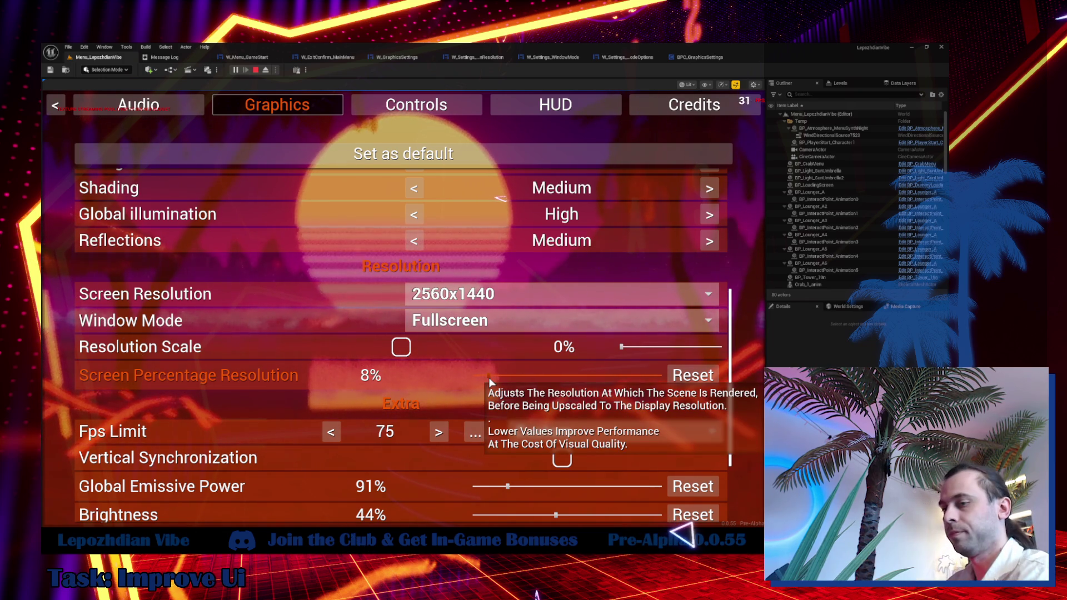
pyautogui.press('Tab')
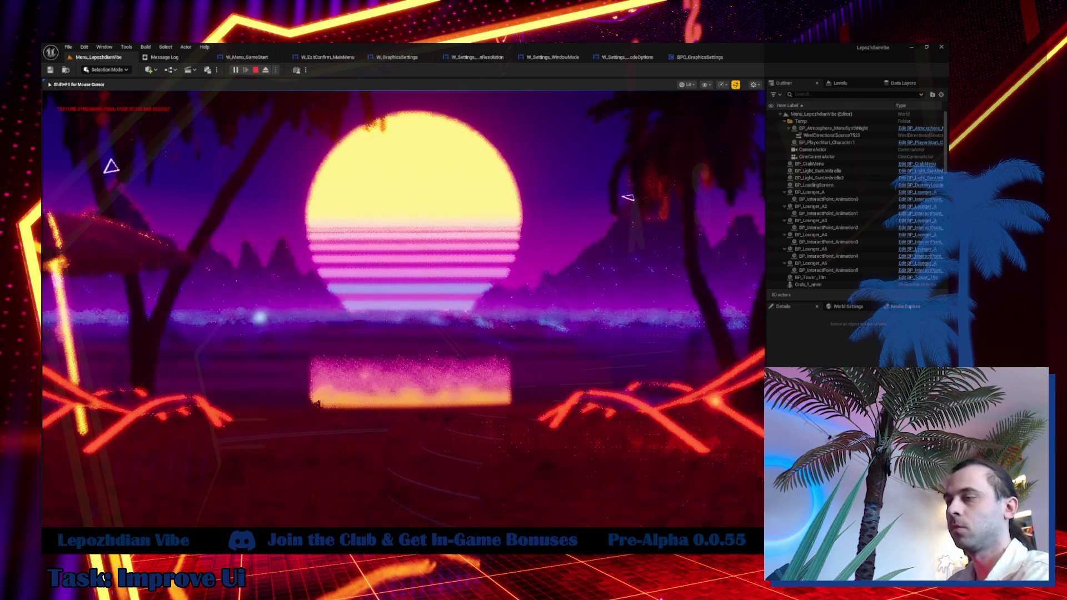
# Bring the menu back, raise Screen Percentage Resolution to about 10%, and hide the UI to compare.
pyautogui.press('Escape')
pyautogui.moveTo(489, 375)
pyautogui.mouseDown()
pyautogui.moveTo(515, 374)
pyautogui.moveTo(477, 376)
pyautogui.moveTo(499, 379)
pyautogui.mouseUp()
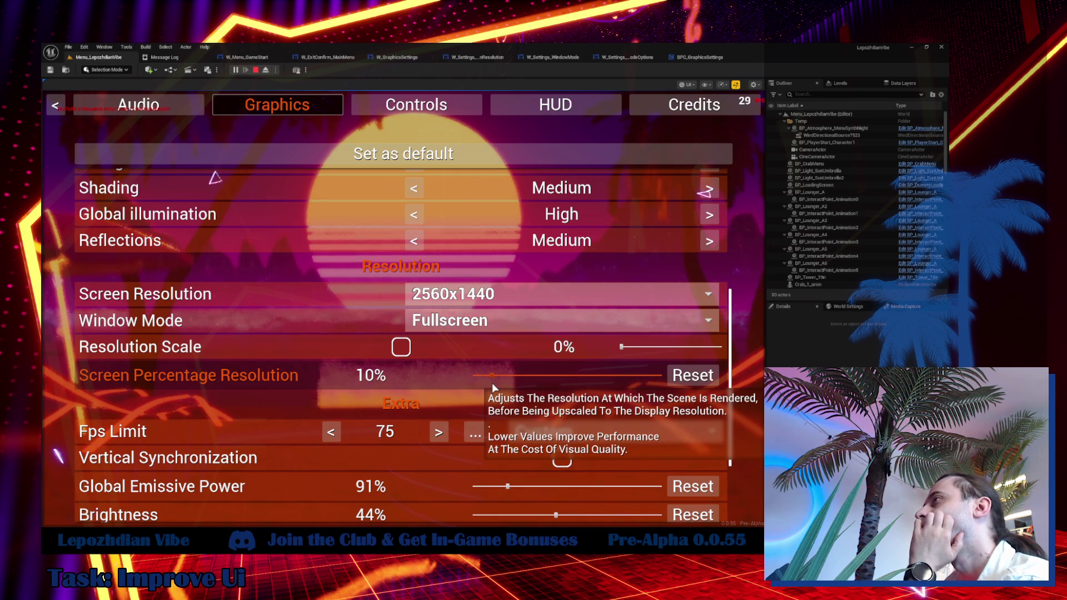
pyautogui.press('Tab')
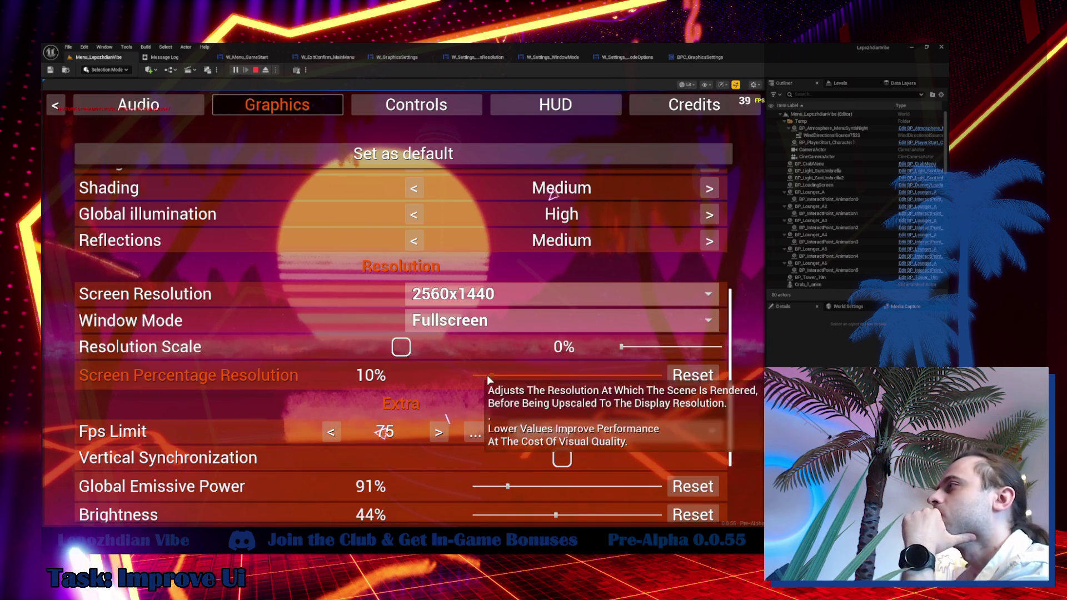
pyautogui.scroll(-1, 345, 376)
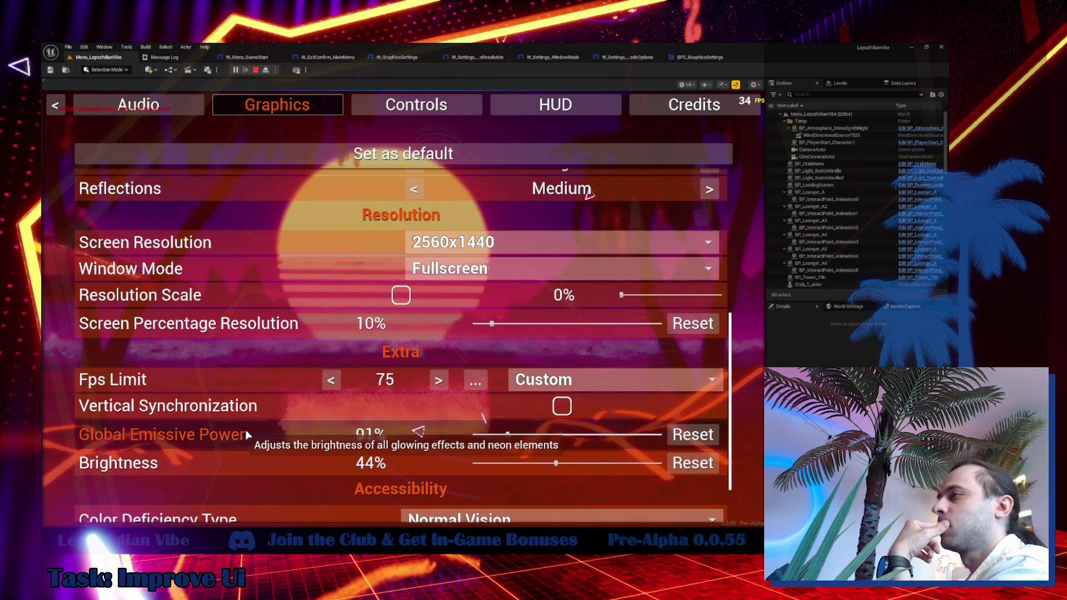
pyautogui.scroll(-1, 242, 455)
pyautogui.scroll(-1, 242, 453)
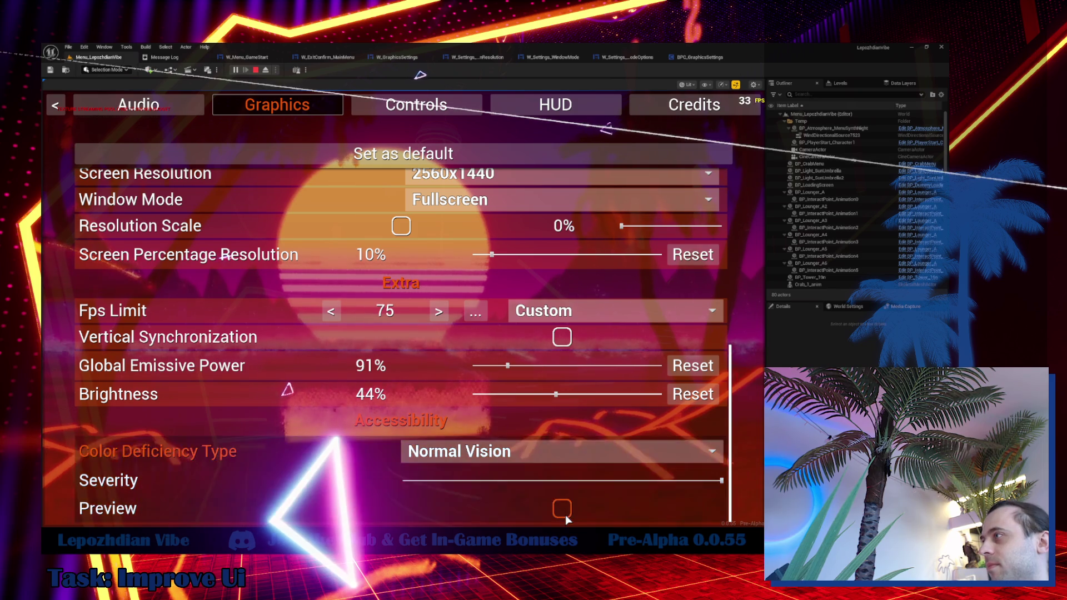
pyautogui.click(562, 510)
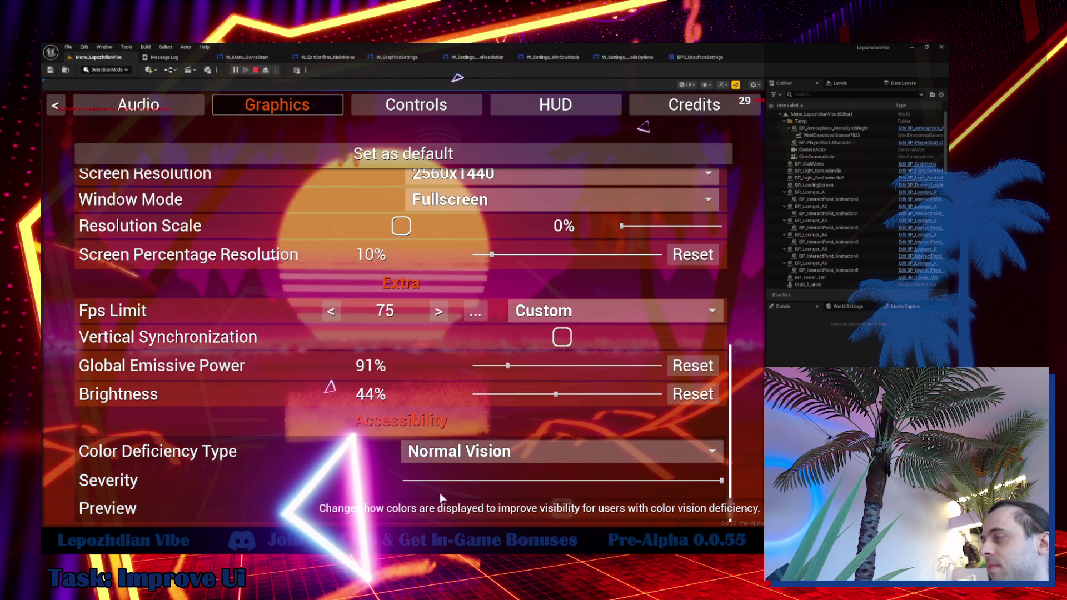
# Apply the Deuteranope colour deficiency type, view the yellow-tinted scene, then go to the Controls page.
pyautogui.click(464, 451)
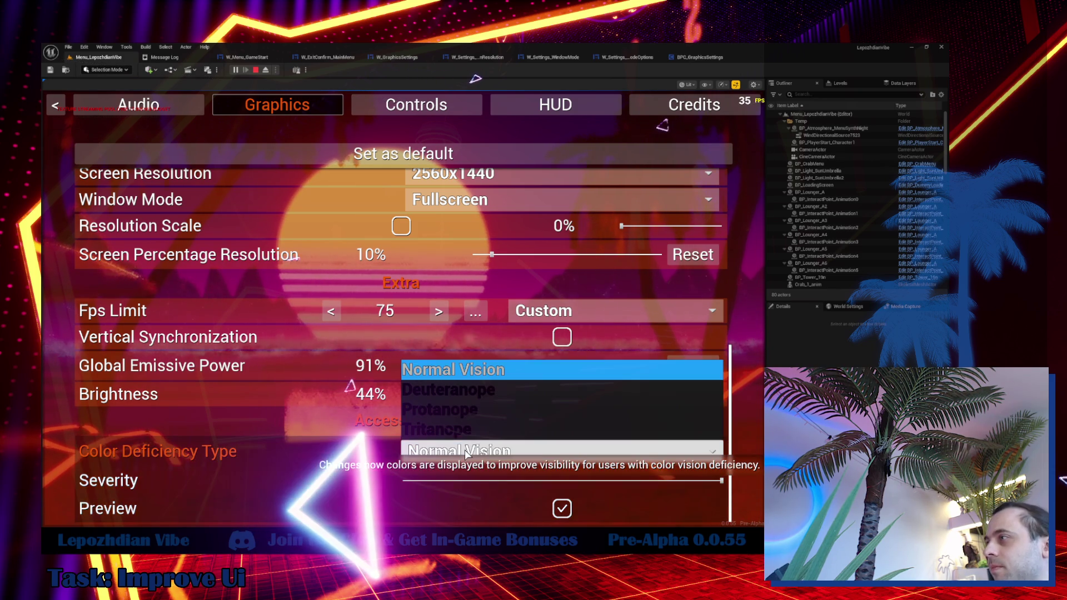
pyautogui.click(465, 453)
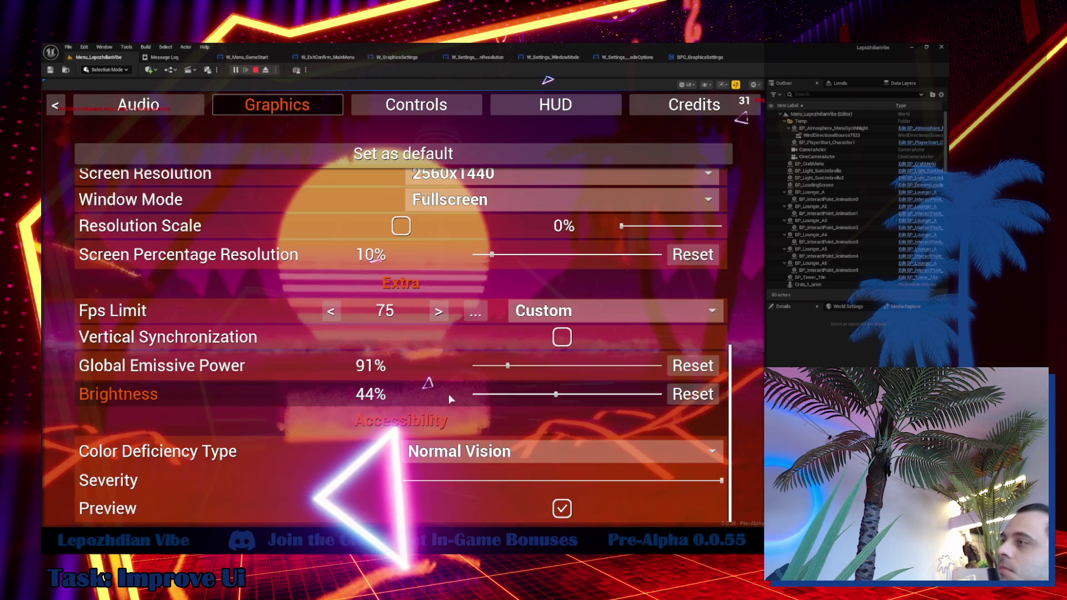
pyautogui.click(479, 453)
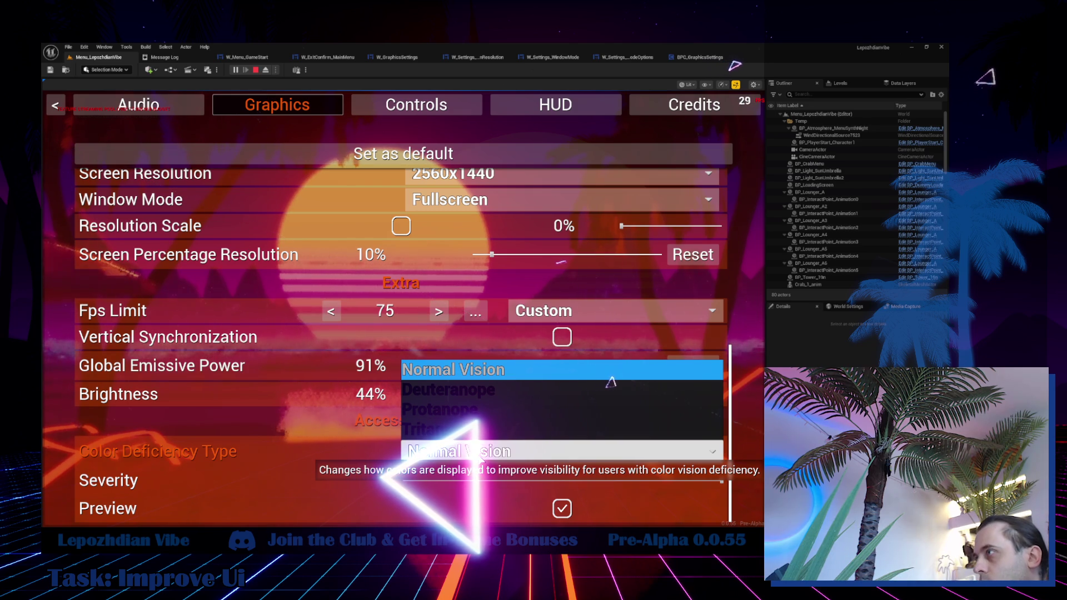
pyautogui.click(472, 392)
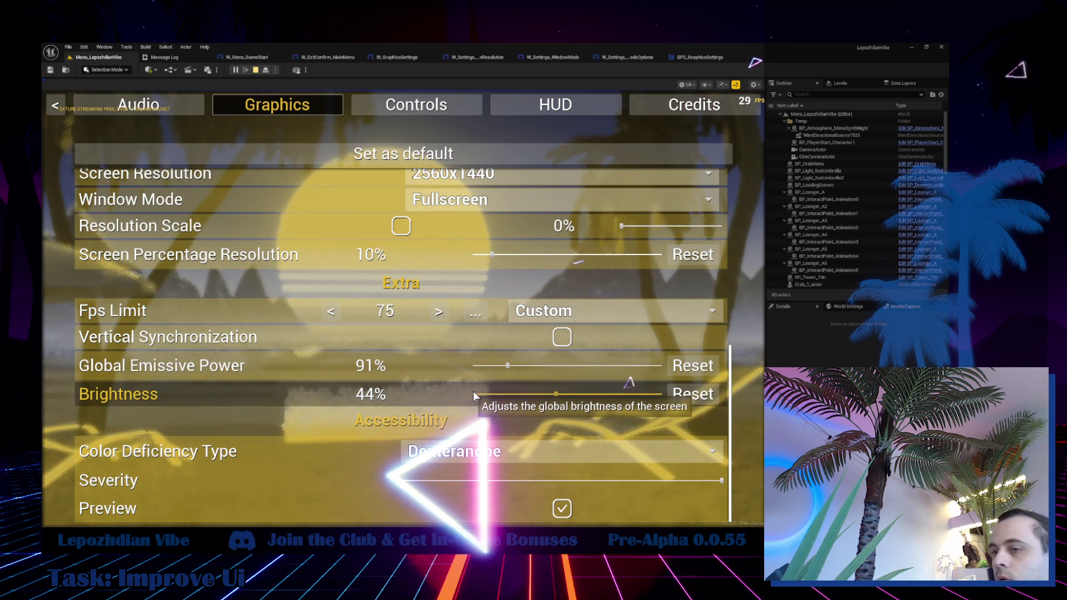
pyautogui.press('Tab')
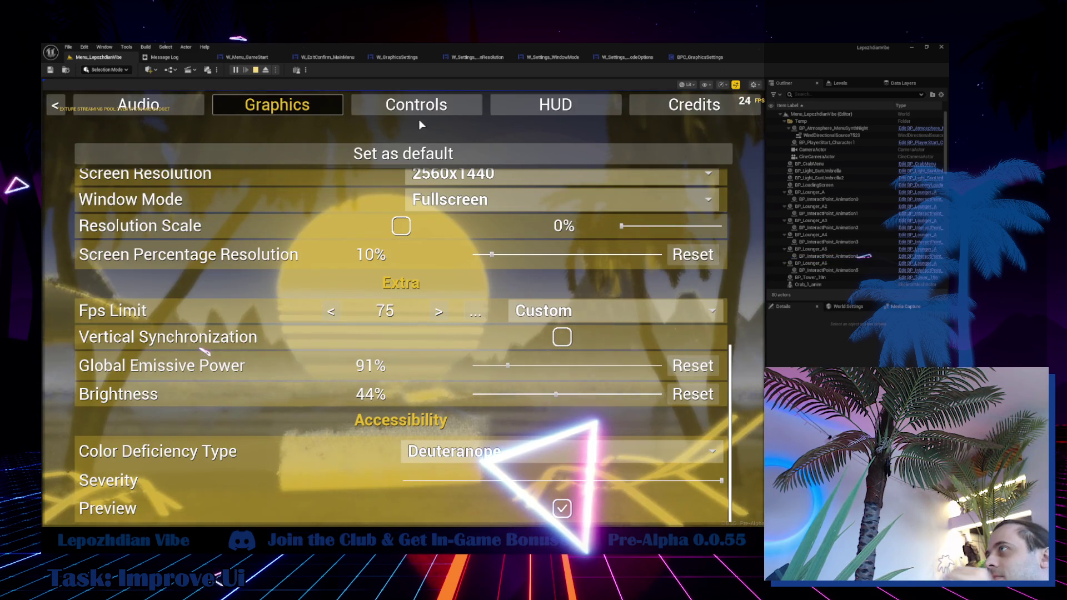
pyautogui.click(421, 109)
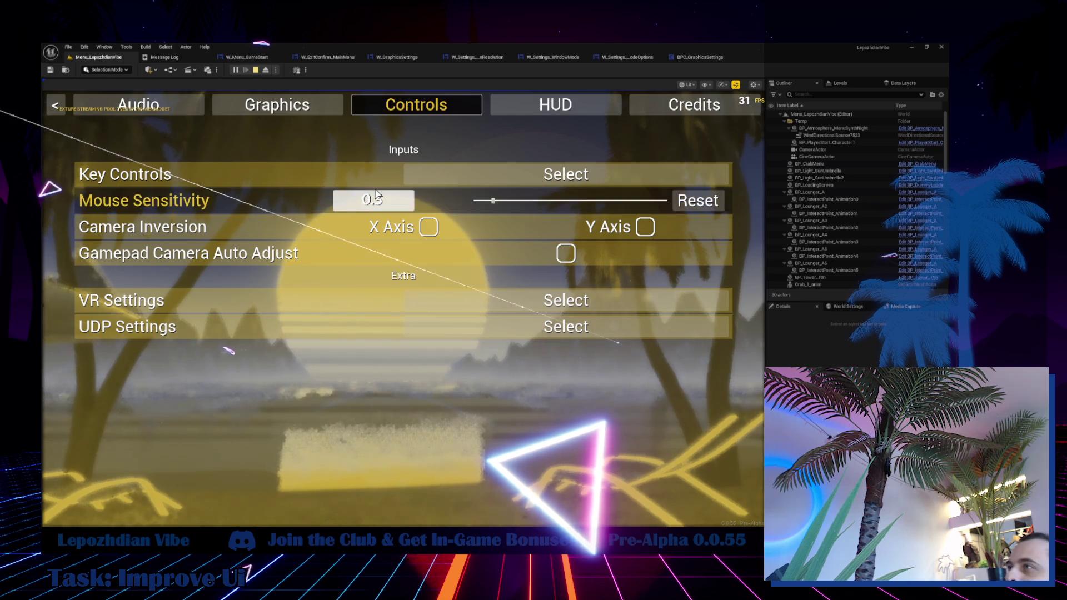
pyautogui.click(317, 108)
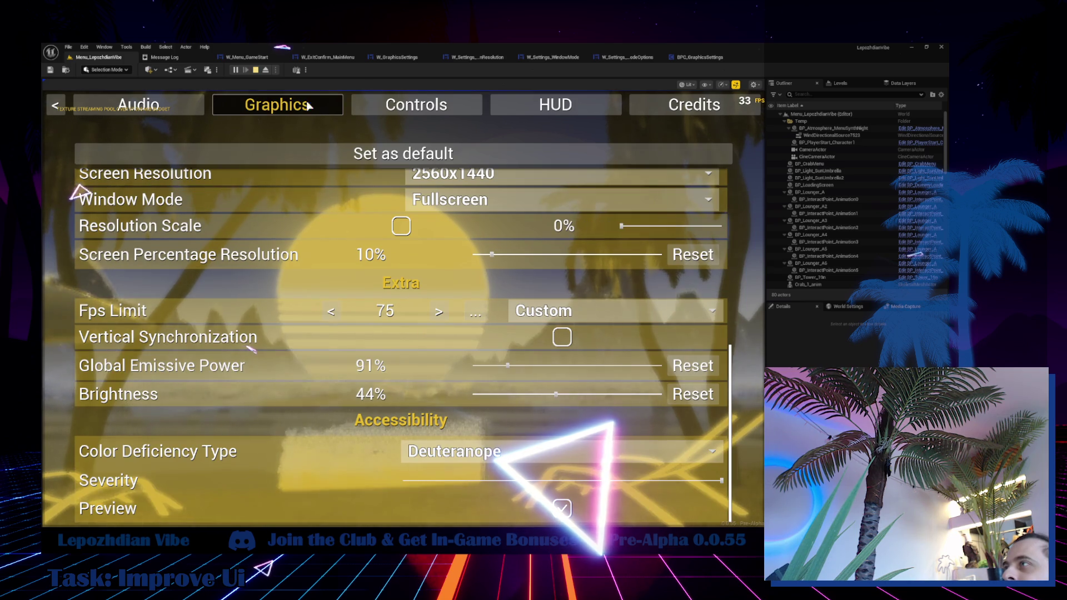
pyautogui.scroll(5, 354, 254)
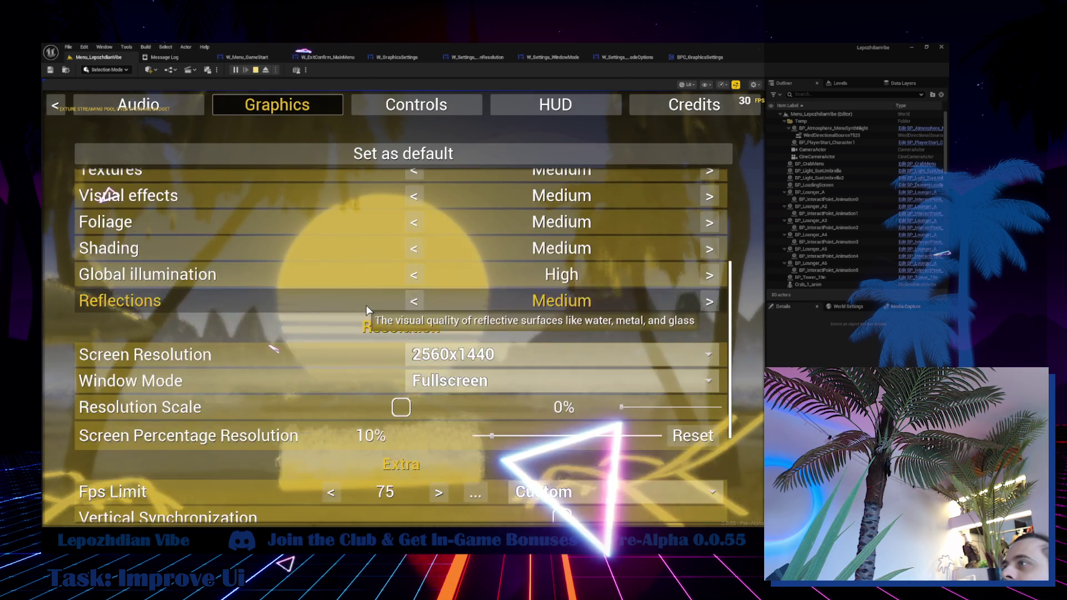
pyautogui.scroll(2, 366, 305)
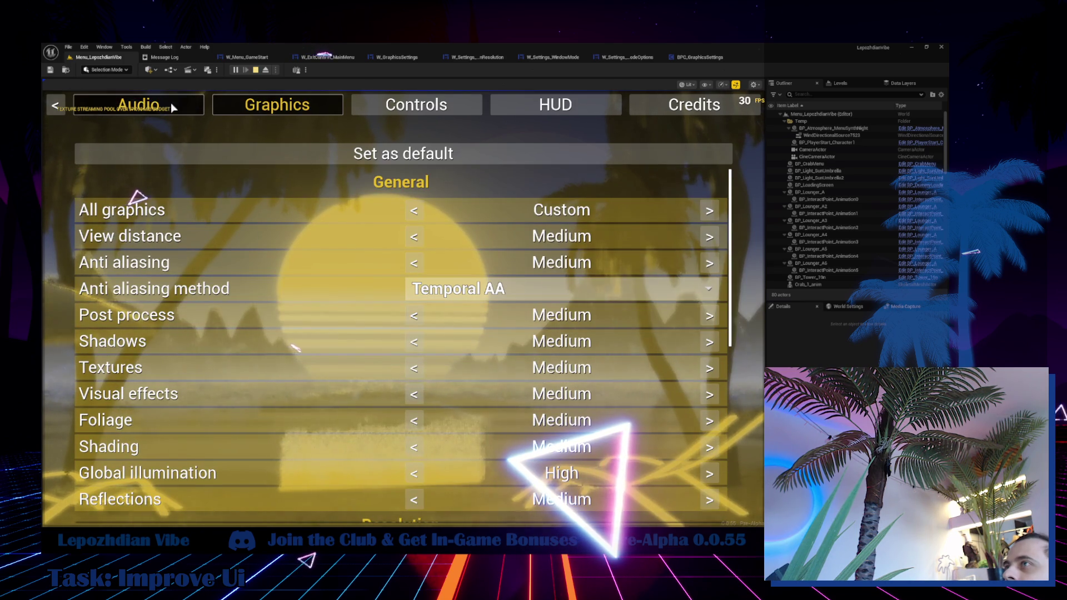
pyautogui.click(167, 104)
pyautogui.click(294, 107)
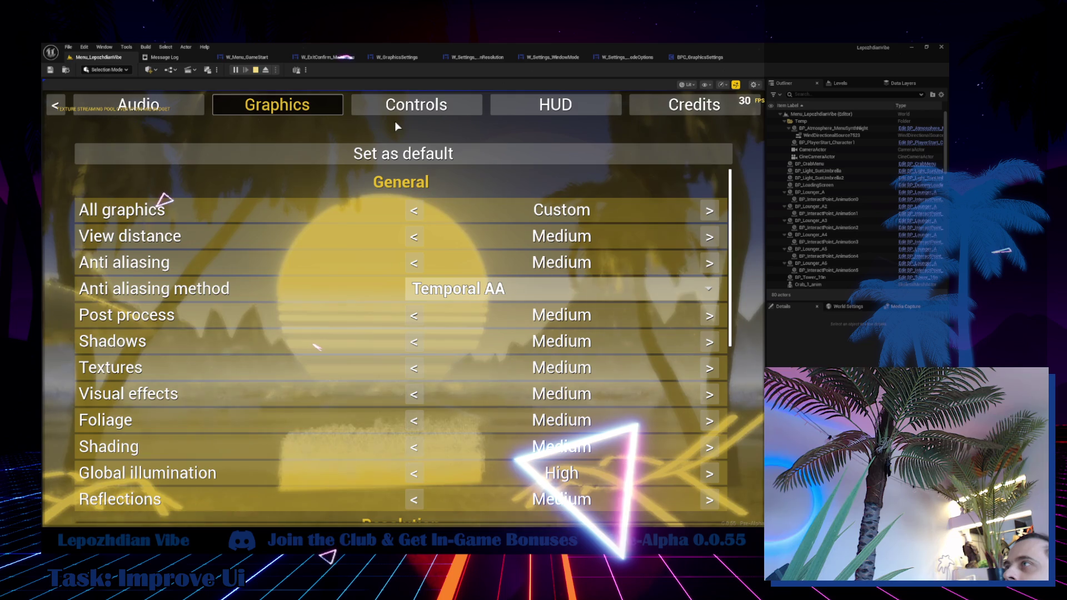
pyautogui.scroll(-2, 392, 349)
pyautogui.scroll(-4, 393, 348)
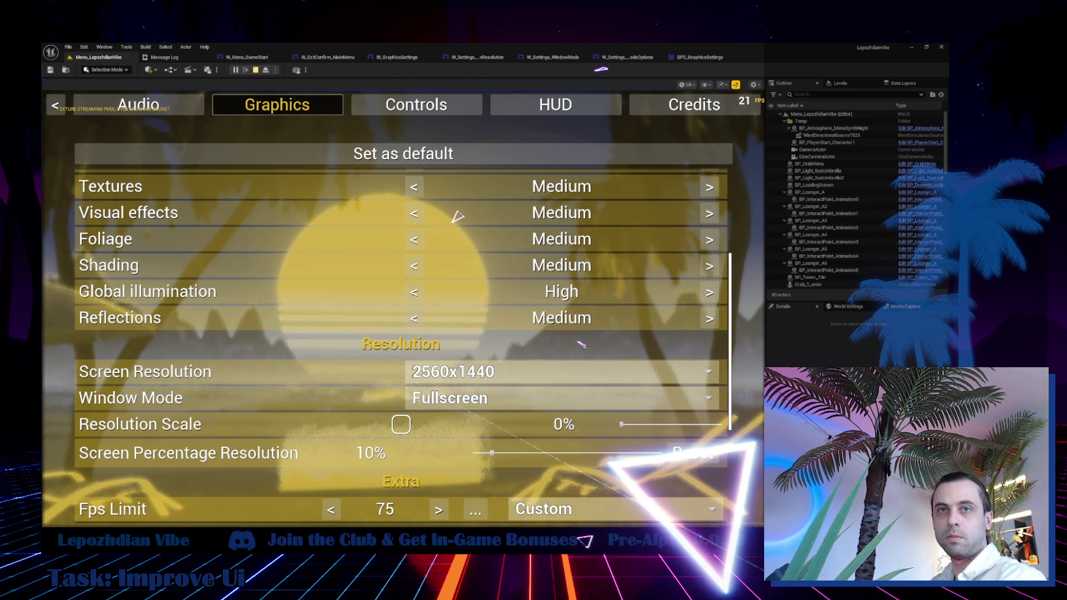
pyautogui.press('super')
pyautogui.press('super')
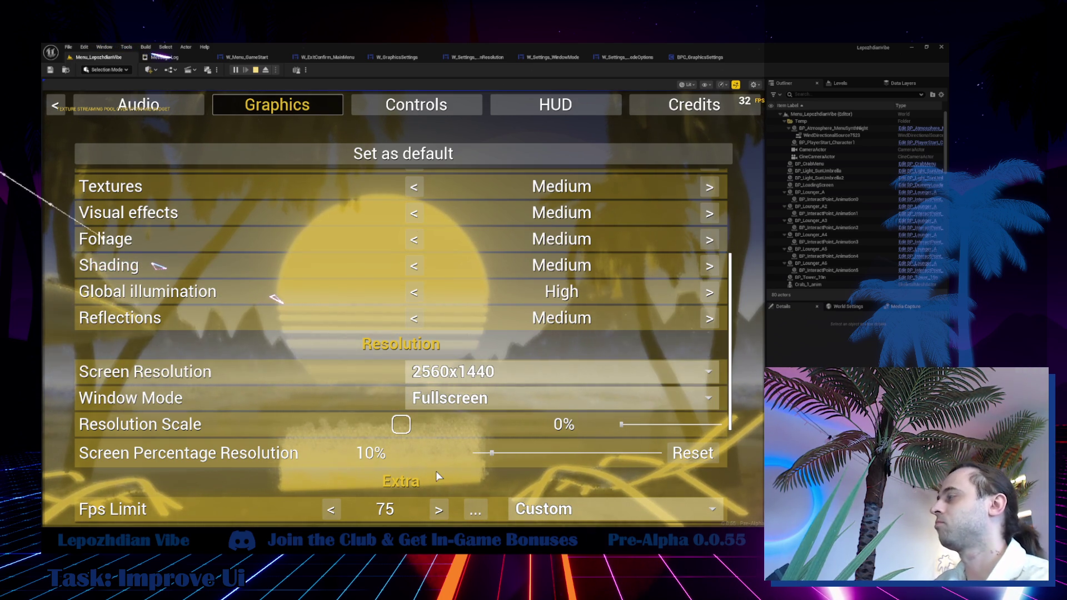
# Scroll down the Graphics list and stop the play session to return to the W_GraphicsSettings designer.
pyautogui.scroll(-2, 436, 471)
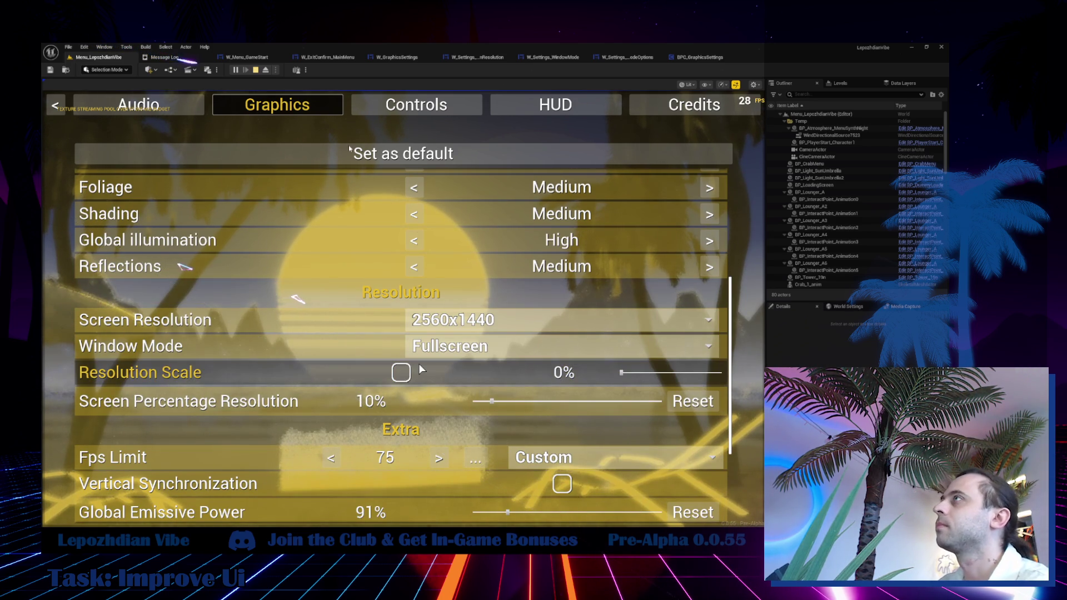
pyautogui.press('Escape')
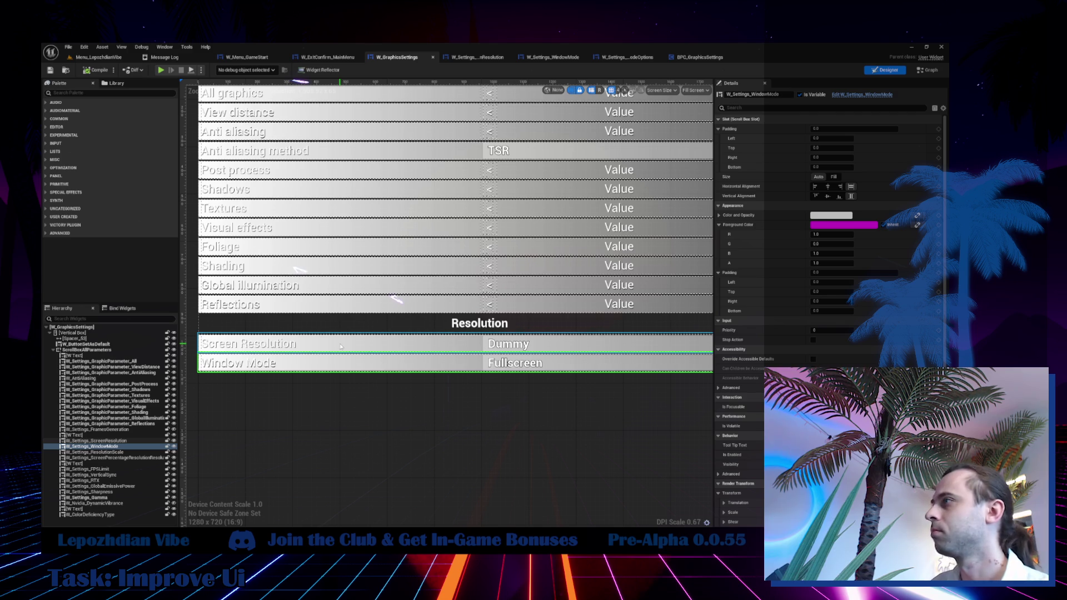
pyautogui.click(340, 346)
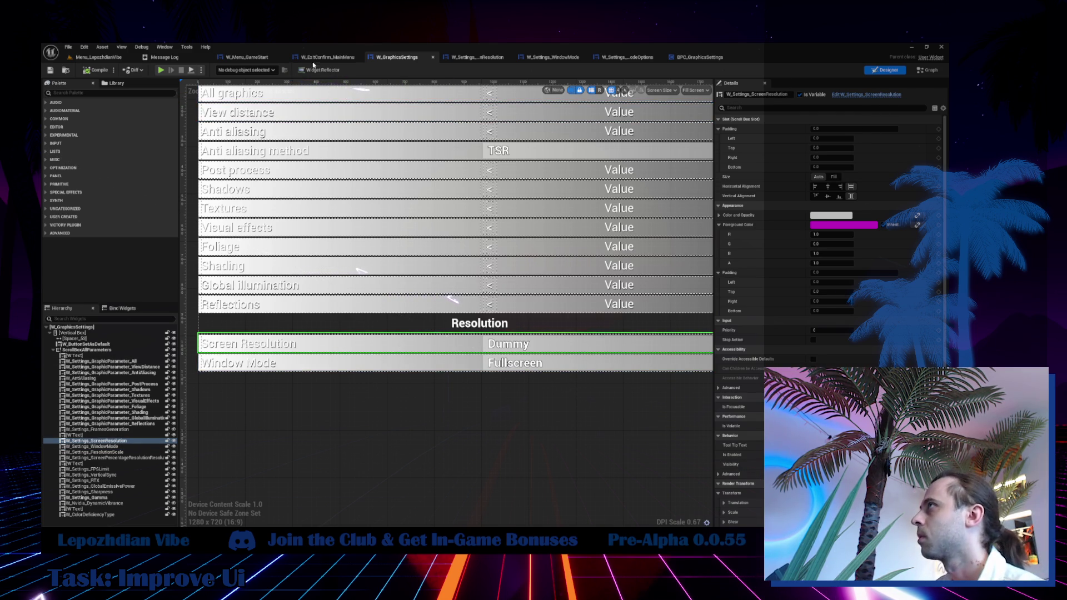
pyautogui.scroll(-4, 432, 168)
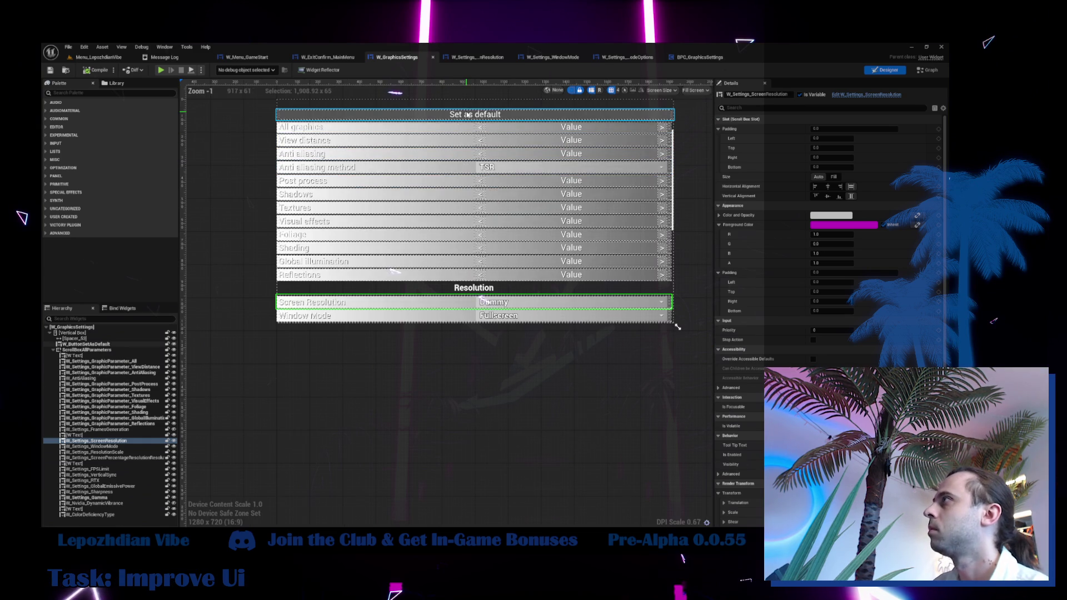
pyautogui.click(468, 114)
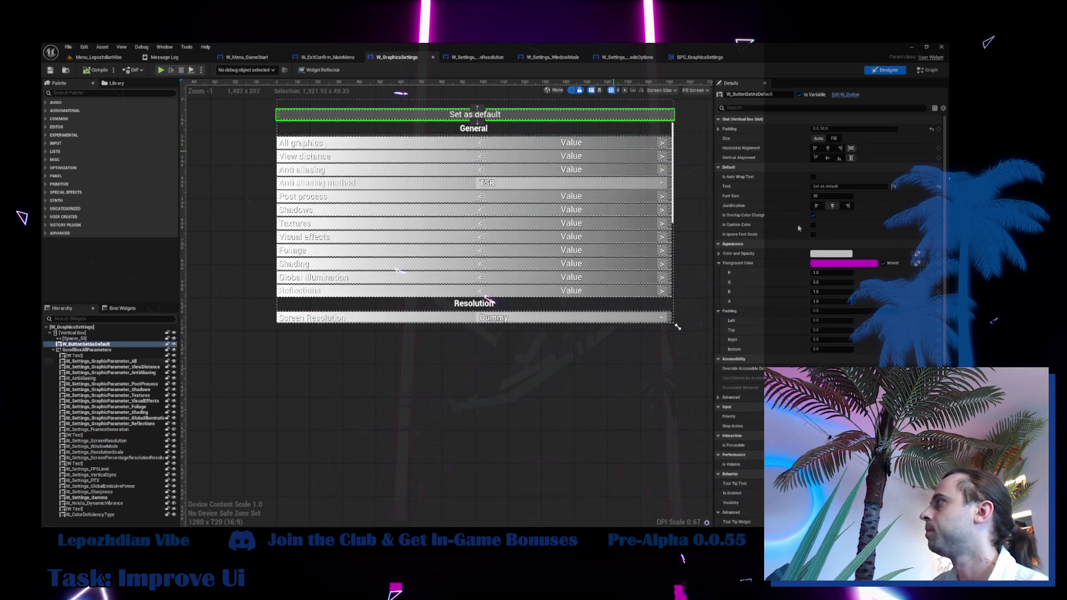
pyautogui.scroll(-4, 822, 250)
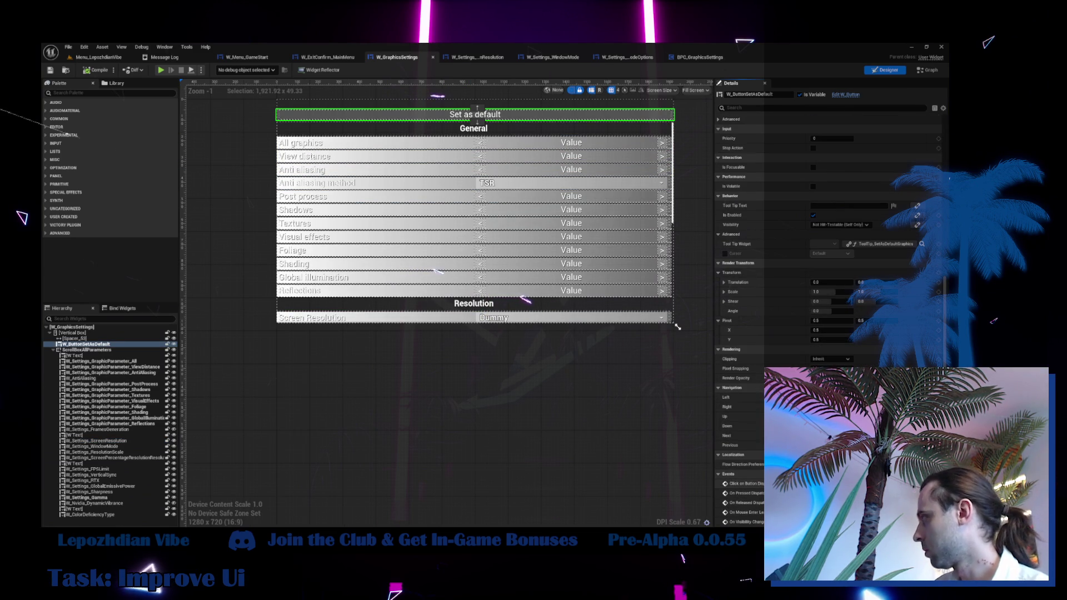
pyautogui.click(745, 484)
pyautogui.doubleClick(749, 257)
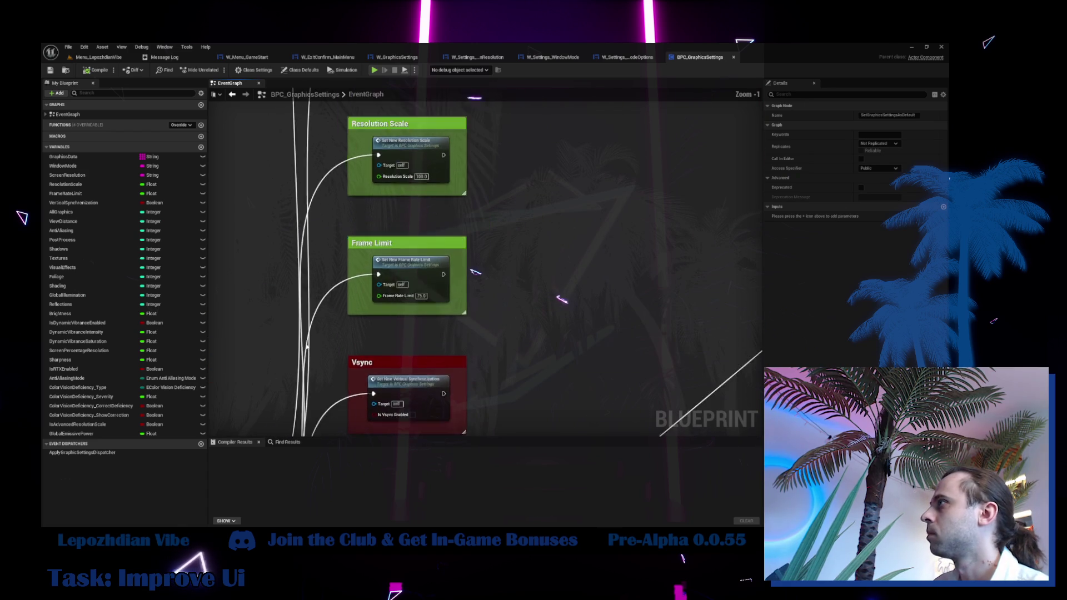
pyautogui.scroll(-4, 561, 299)
pyautogui.scroll(4, 426, 240)
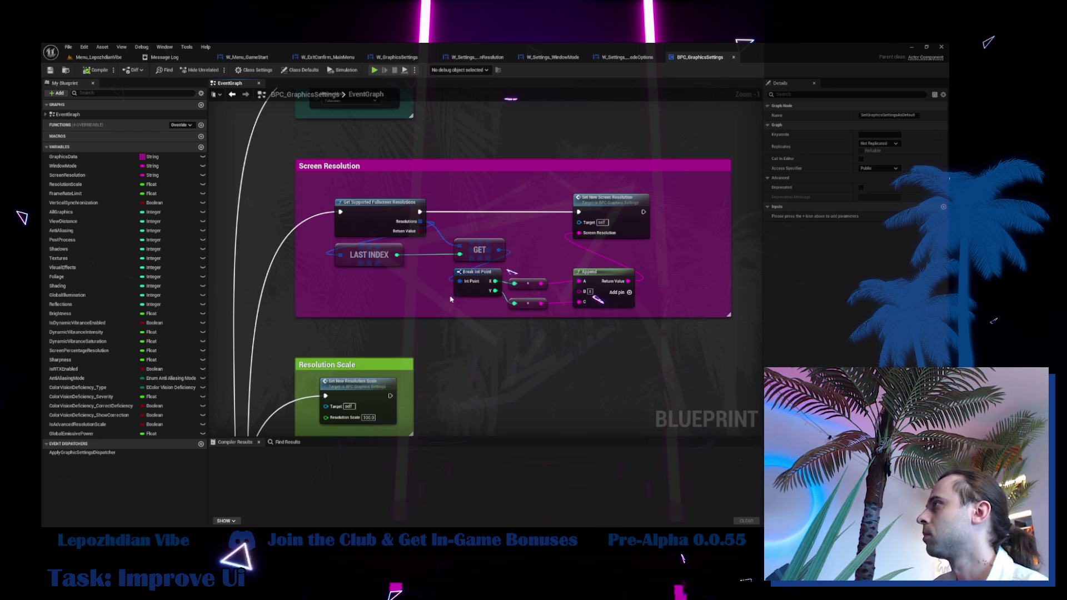
pyautogui.doubleClick(629, 208)
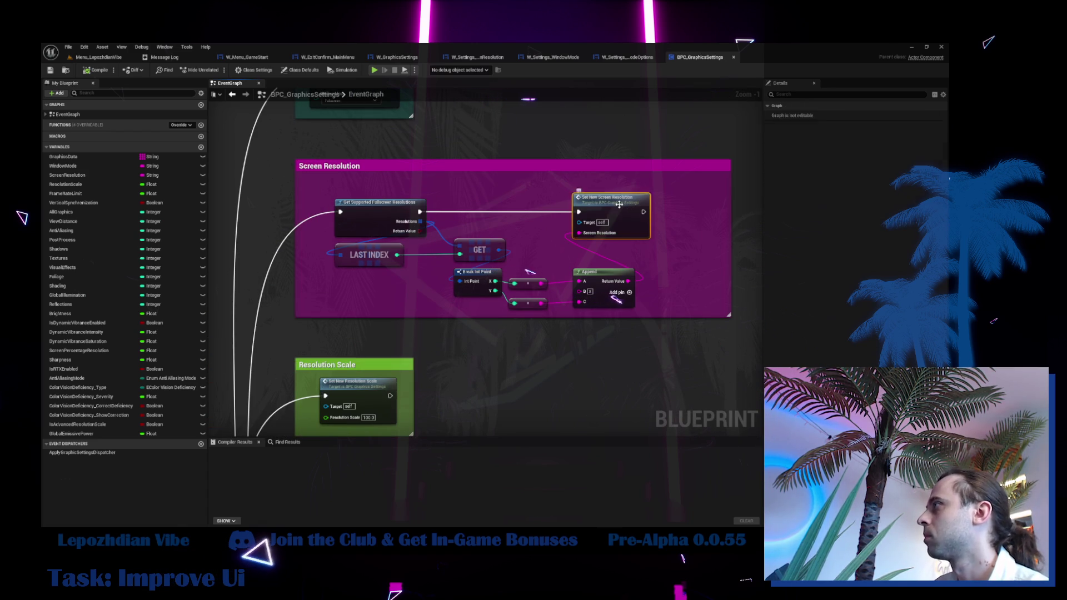
pyautogui.moveTo(545, 190); pyautogui.dragTo(389, 216)
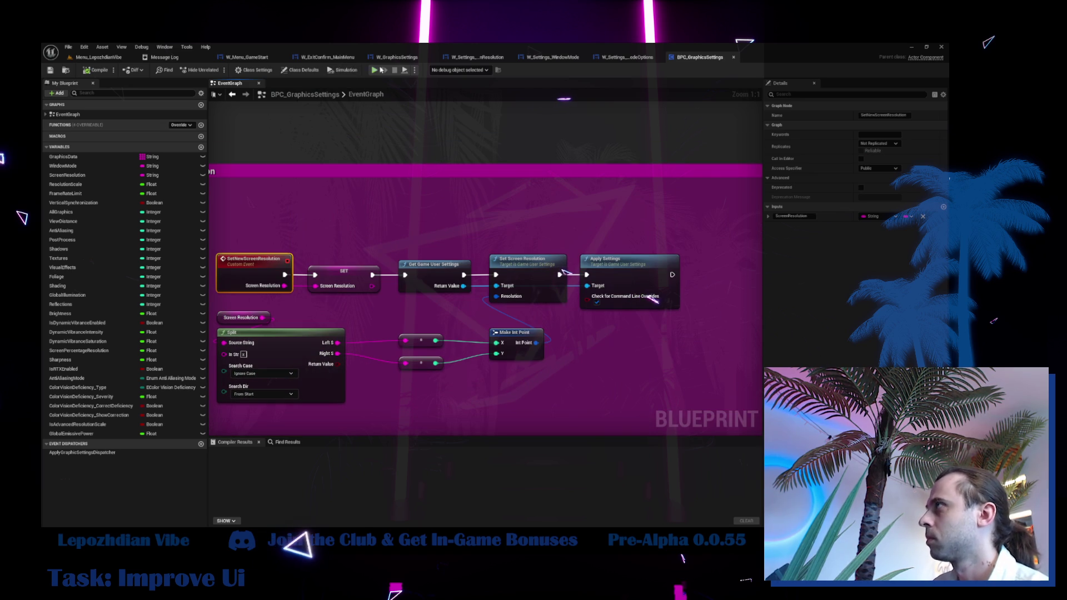
pyautogui.click(397, 57)
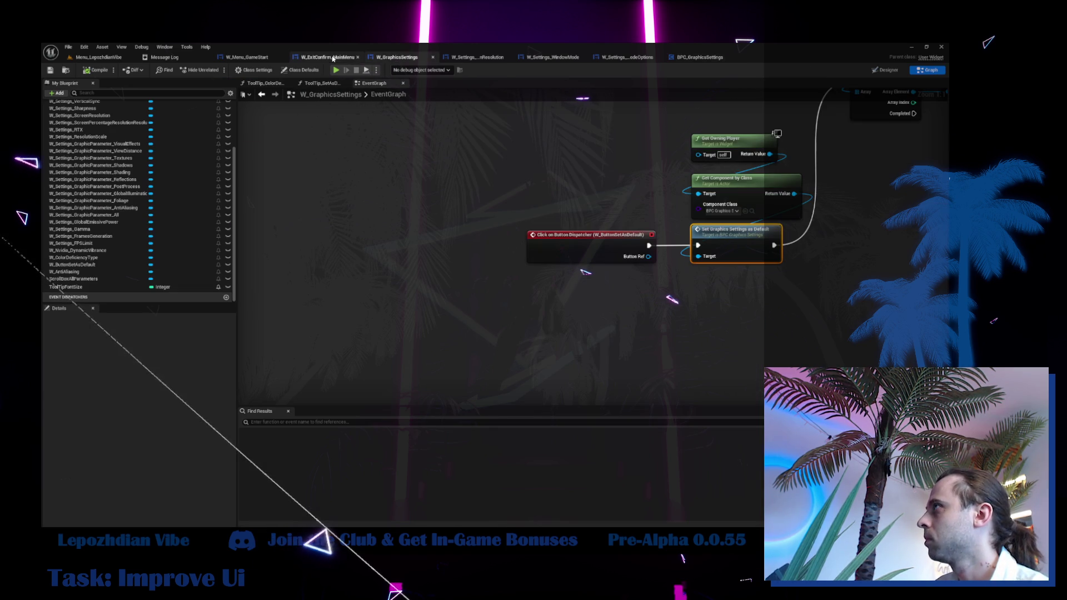
pyautogui.click(887, 70)
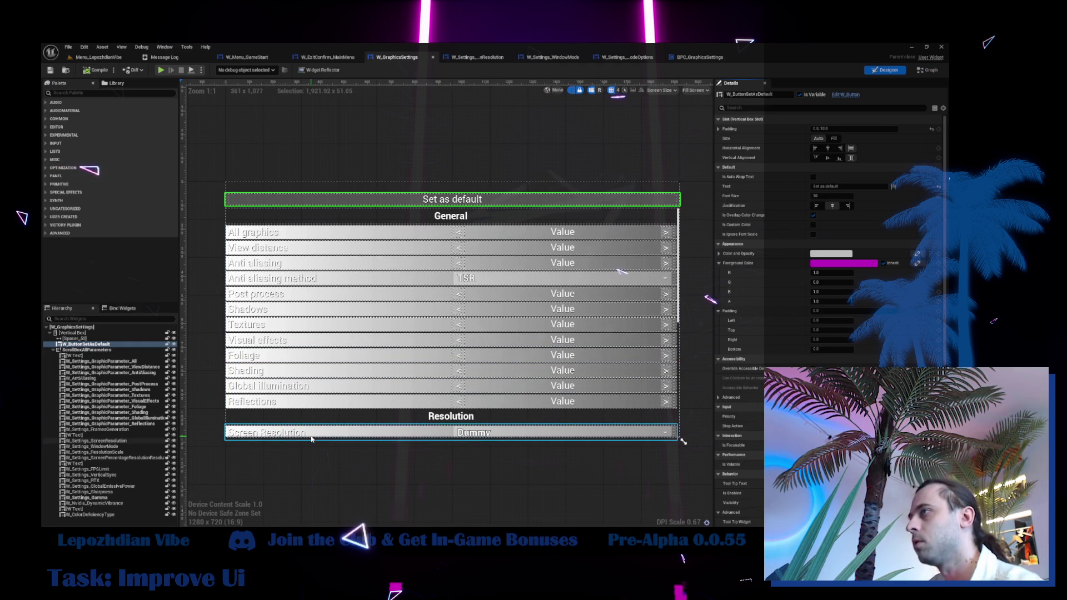
pyautogui.click(312, 438)
pyautogui.click(134, 446)
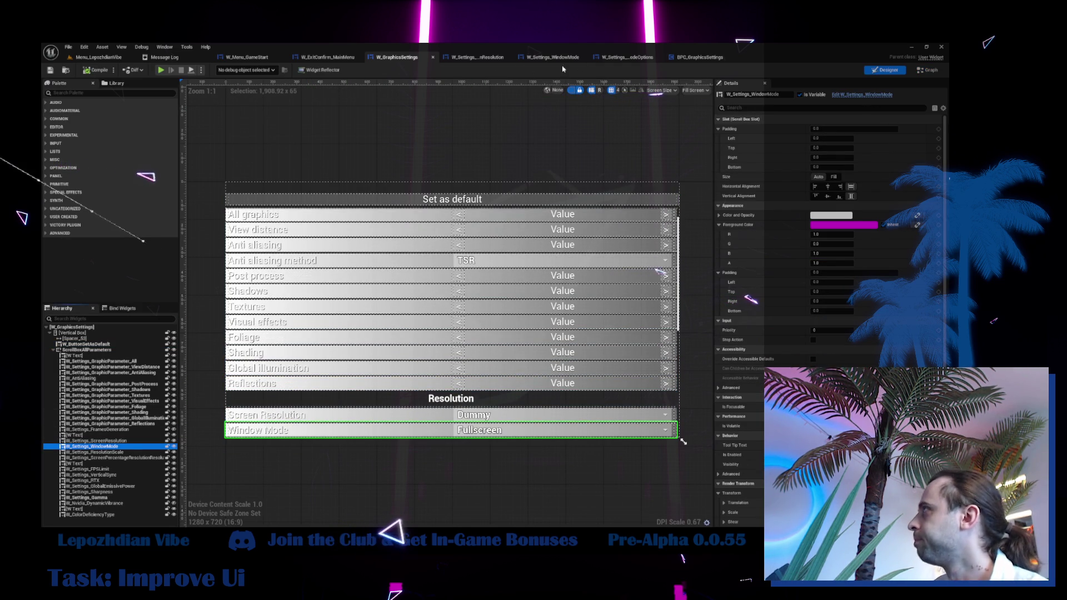
pyautogui.click(699, 57)
pyautogui.scroll(-8, 667, 316)
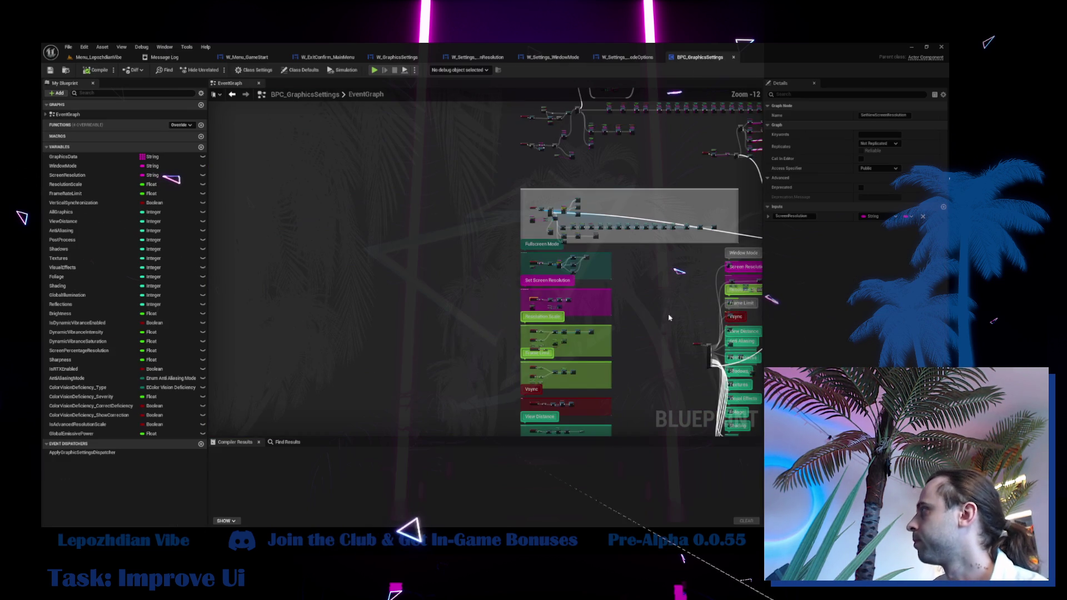
pyautogui.scroll(9, 338, 359)
pyautogui.moveTo(337, 359)
pyautogui.mouseDown()
pyautogui.moveTo(552, 399)
pyautogui.moveTo(571, 594)
pyautogui.mouseUp()
pyautogui.moveTo(611, 277); pyautogui.dragTo(608, 465)
pyautogui.moveTo(539, 130); pyautogui.dragTo(569, 507)
pyautogui.moveTo(528, 241); pyautogui.dragTo(532, 350)
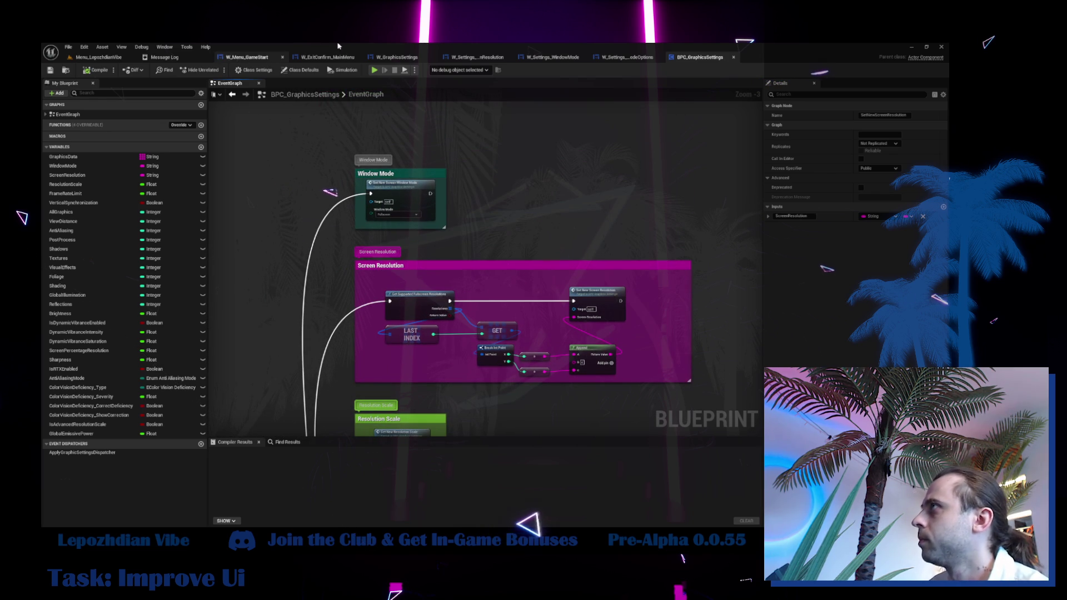
pyautogui.click(397, 57)
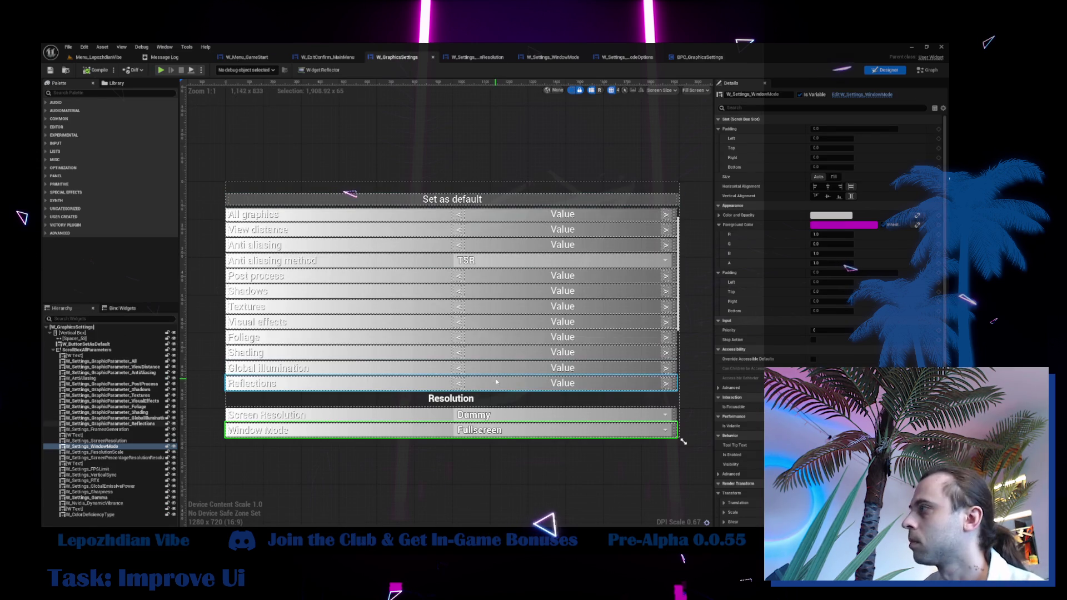
# Open W_Settings_ResolutionScale from the Hierarchy in its own tab.
pyautogui.click(107, 453)
pyautogui.doubleClick(107, 452)
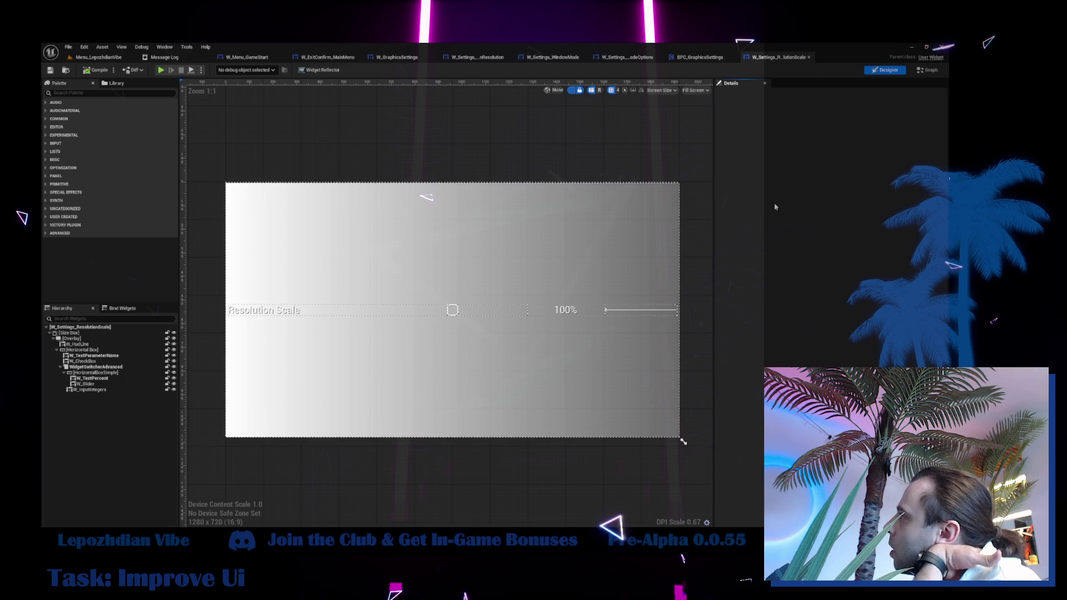
pyautogui.click(578, 372)
pyautogui.scroll(-10, 822, 250)
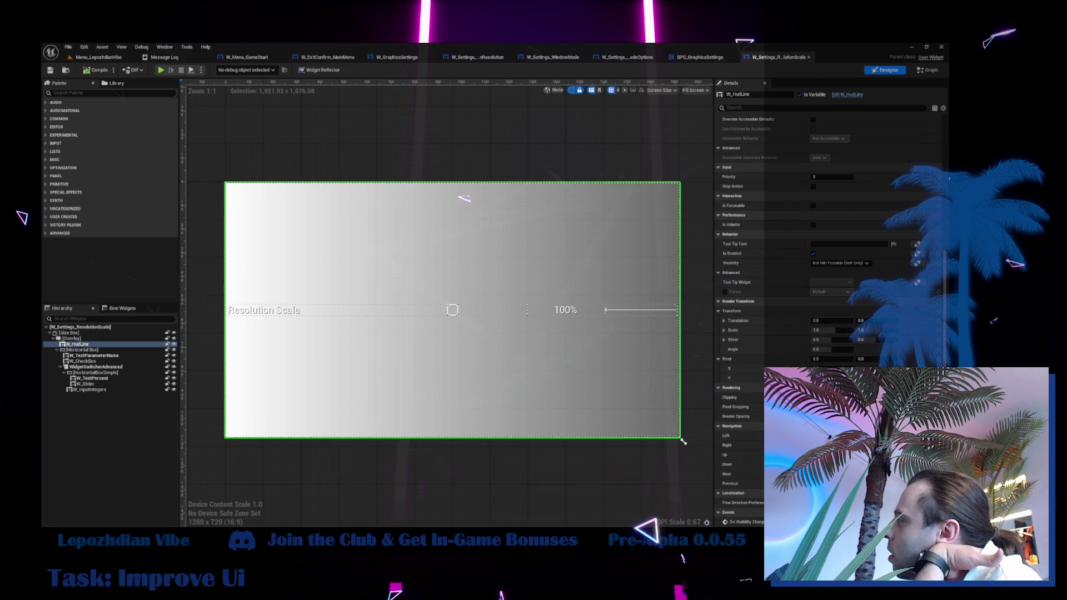
# Inspect the widget's Graph nodes and jump into BPC_GraphicsSettings' SetNewResolutionScale event.
pyautogui.click(924, 65)
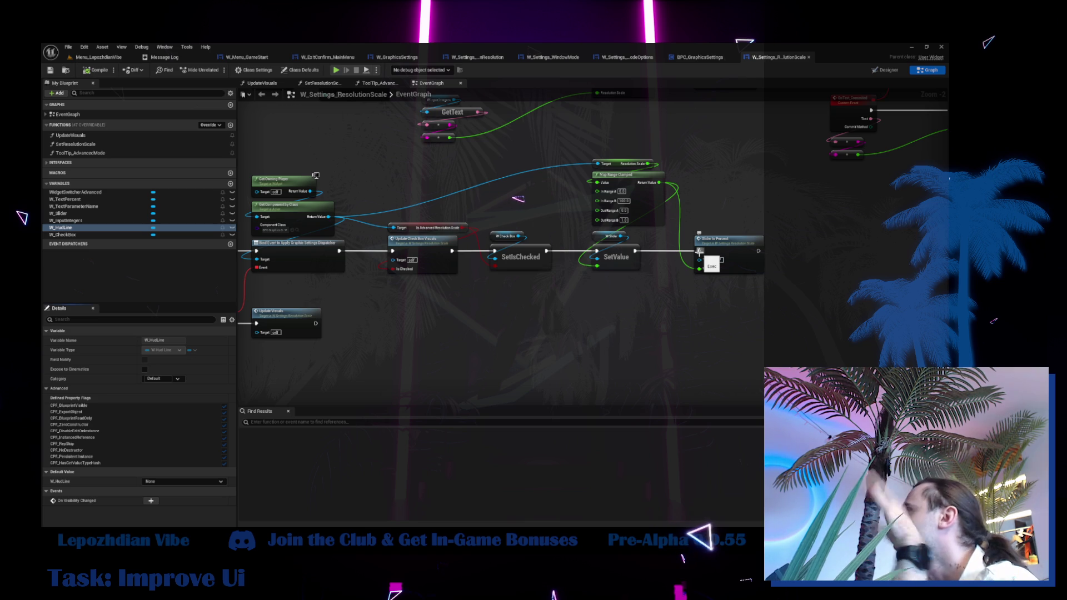
pyautogui.click(738, 258)
pyautogui.moveTo(738, 258); pyautogui.dragTo(556, 342)
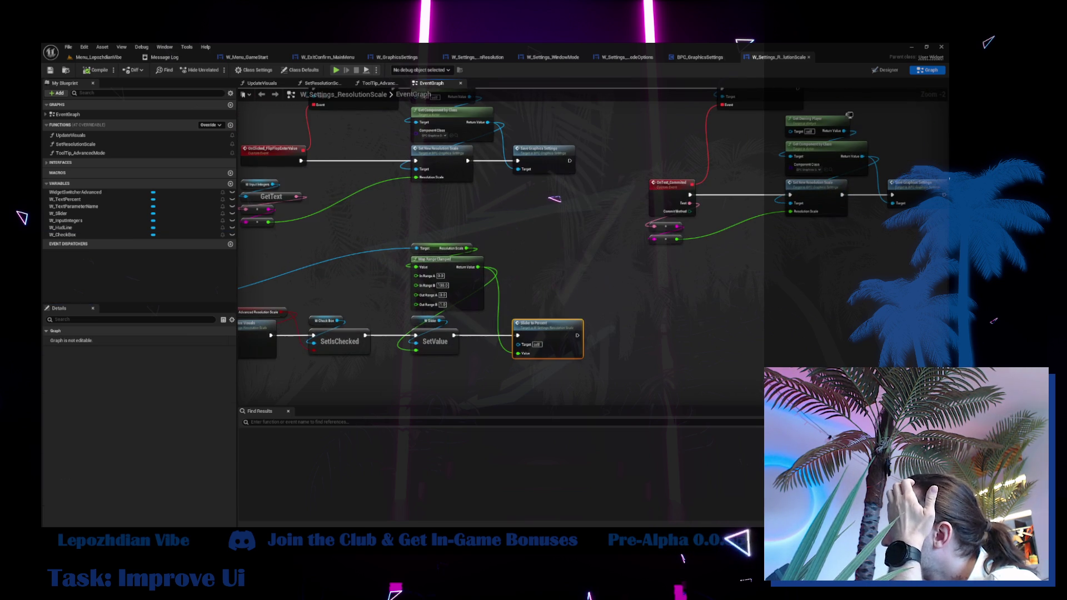
pyautogui.moveTo(558, 198); pyautogui.dragTo(341, 266)
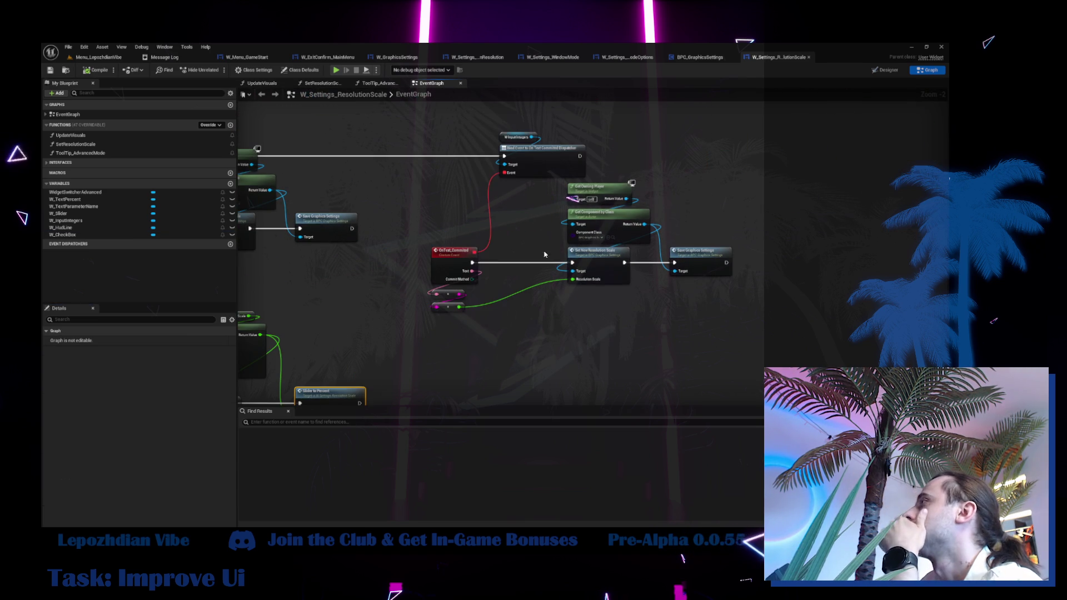
pyautogui.doubleClick(598, 253)
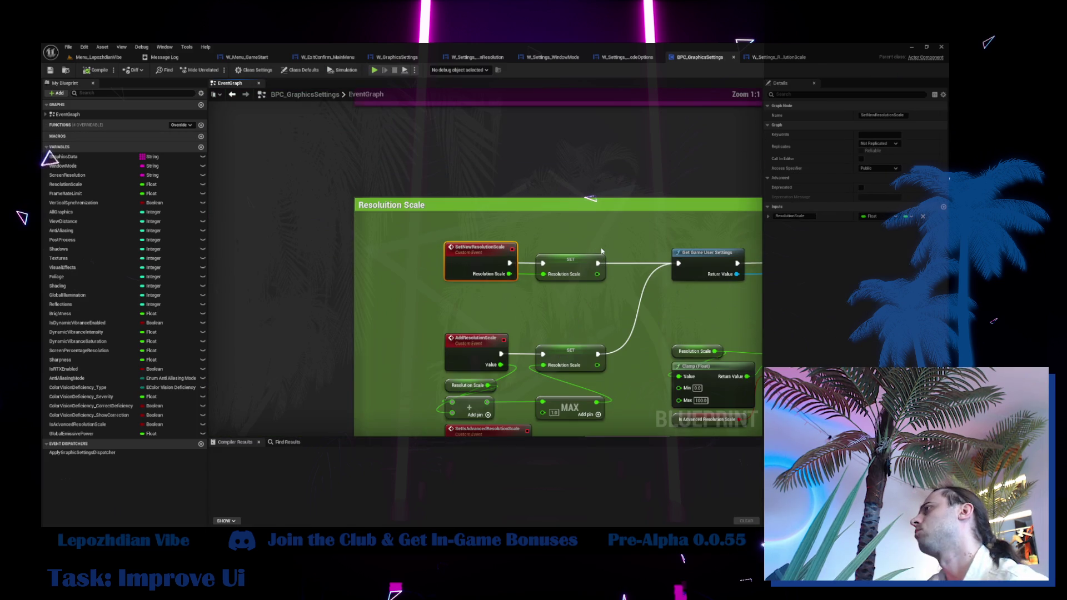
# Feed the SET Resolution Scale output into SetResolutionScaleValue's New Scale Value, then return to the level.
pyautogui.moveTo(615, 267); pyautogui.dragTo(328, 243)
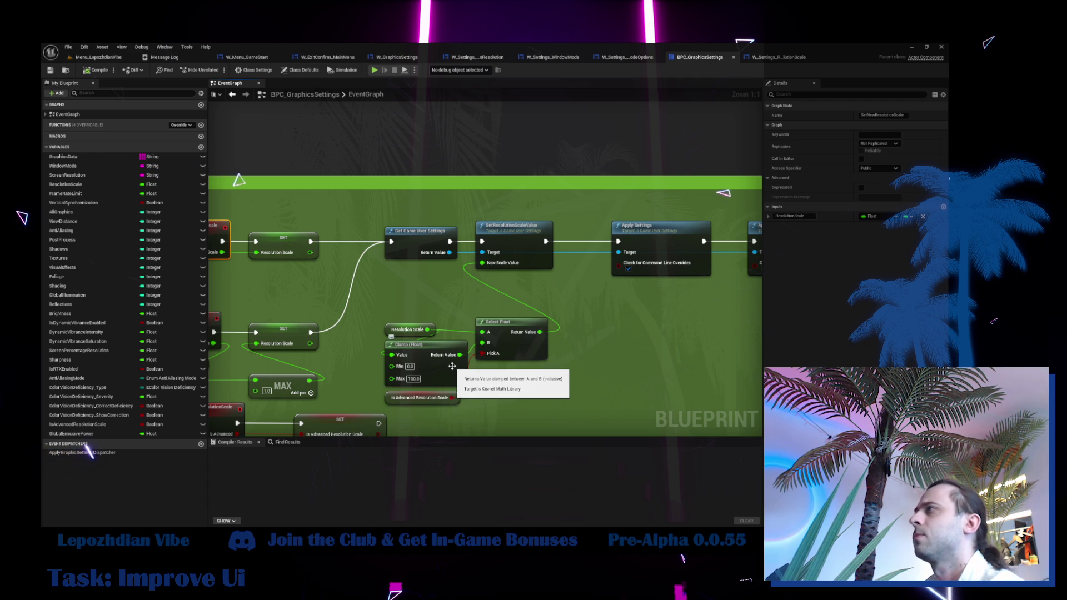
pyautogui.moveTo(440, 301)
pyautogui.mouseDown()
pyautogui.moveTo(515, 308)
pyautogui.moveTo(497, 312)
pyautogui.mouseUp()
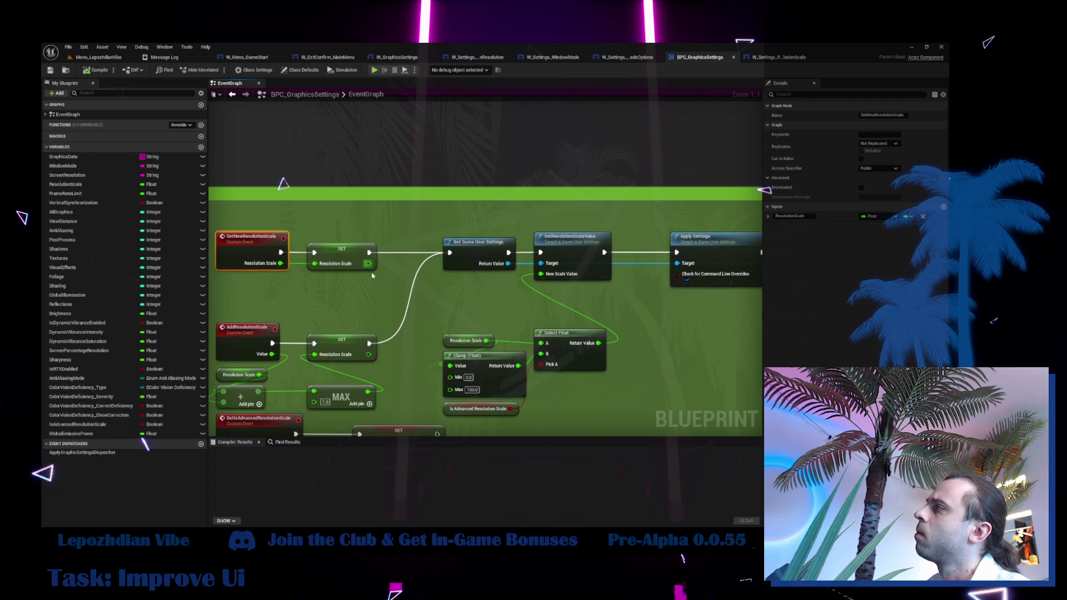
pyautogui.moveTo(368, 264); pyautogui.dragTo(541, 275)
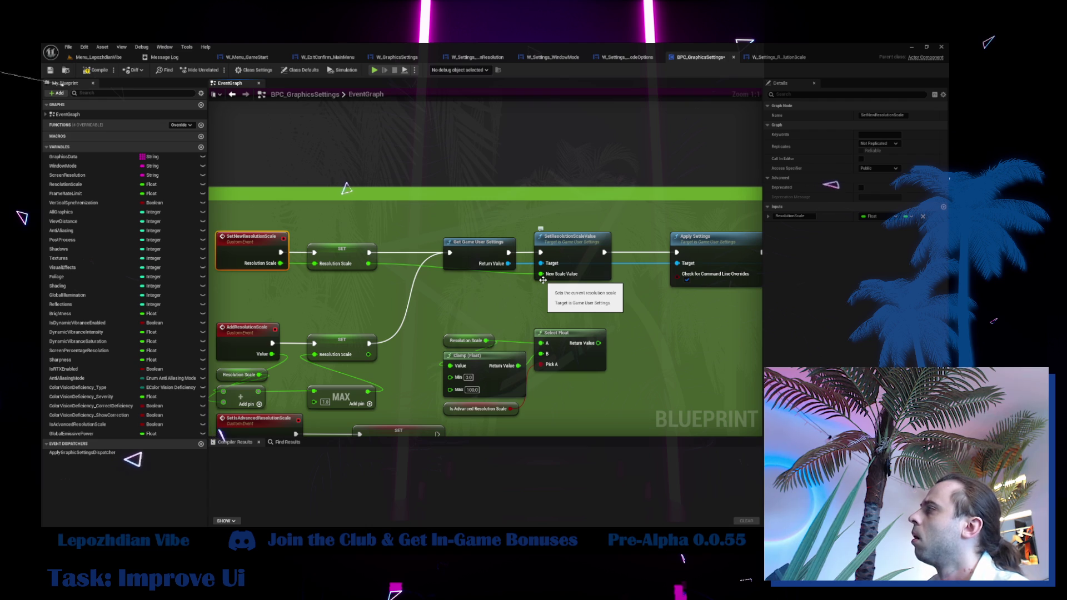
pyautogui.moveTo(355, 211); pyautogui.dragTo(285, 208)
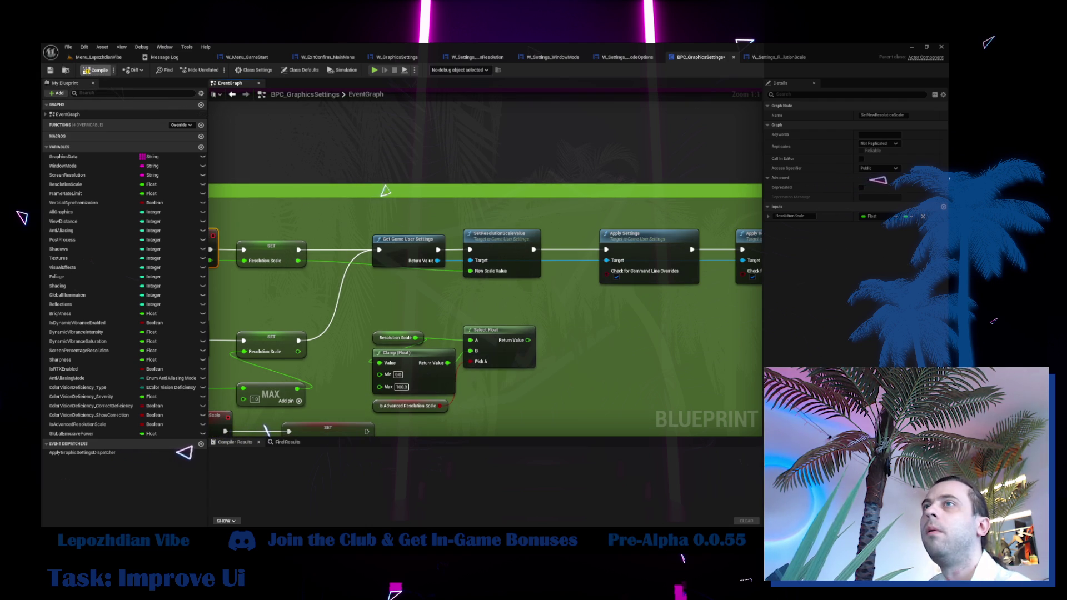
pyautogui.click(99, 58)
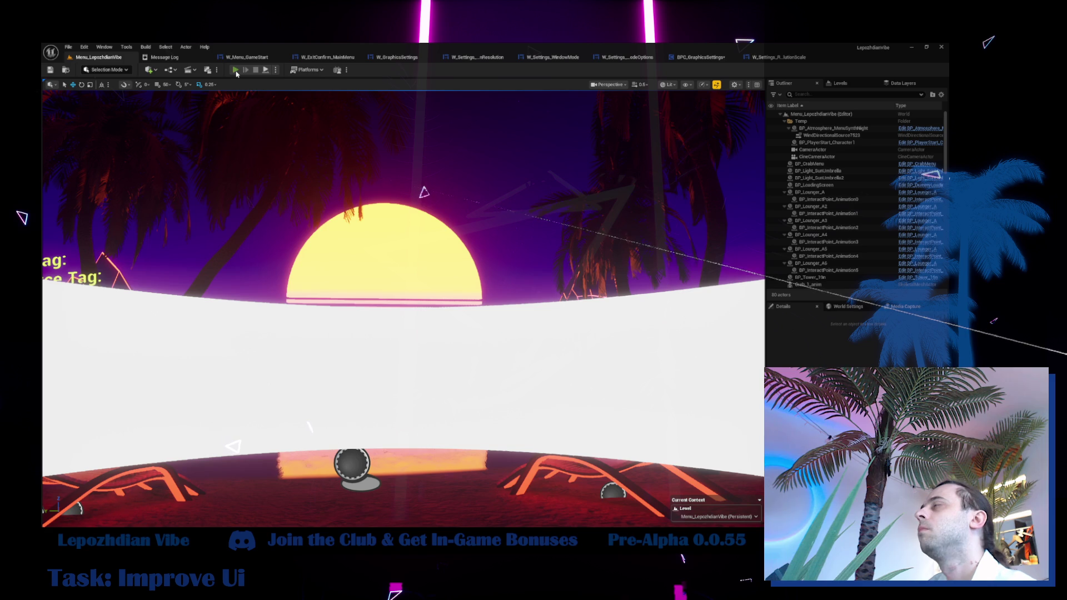
# Start play mode and open the in-game Graphics settings.
pyautogui.click(236, 71)
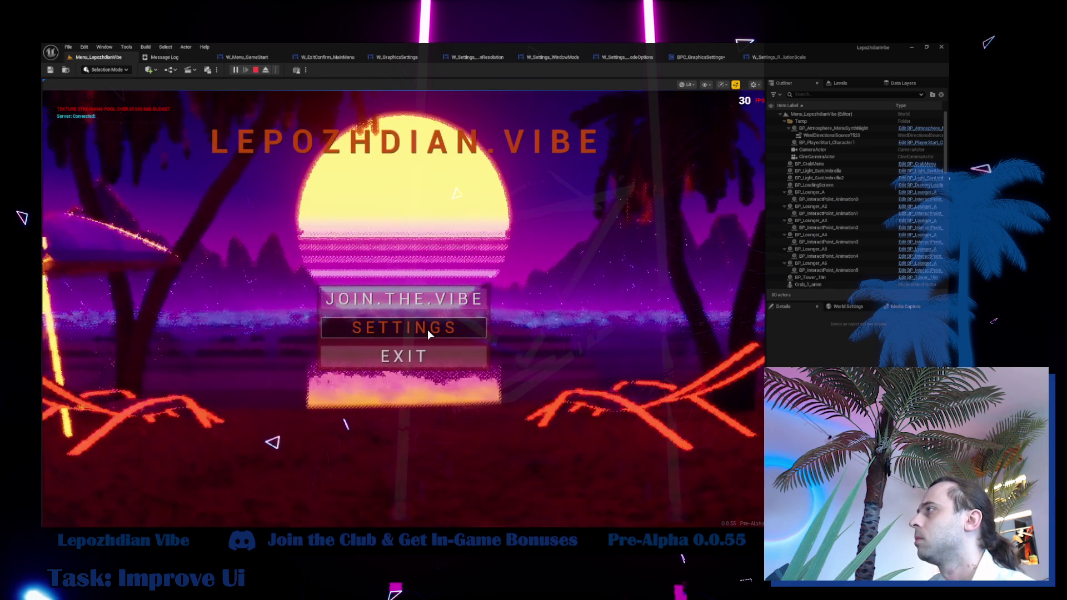
pyautogui.click(427, 332)
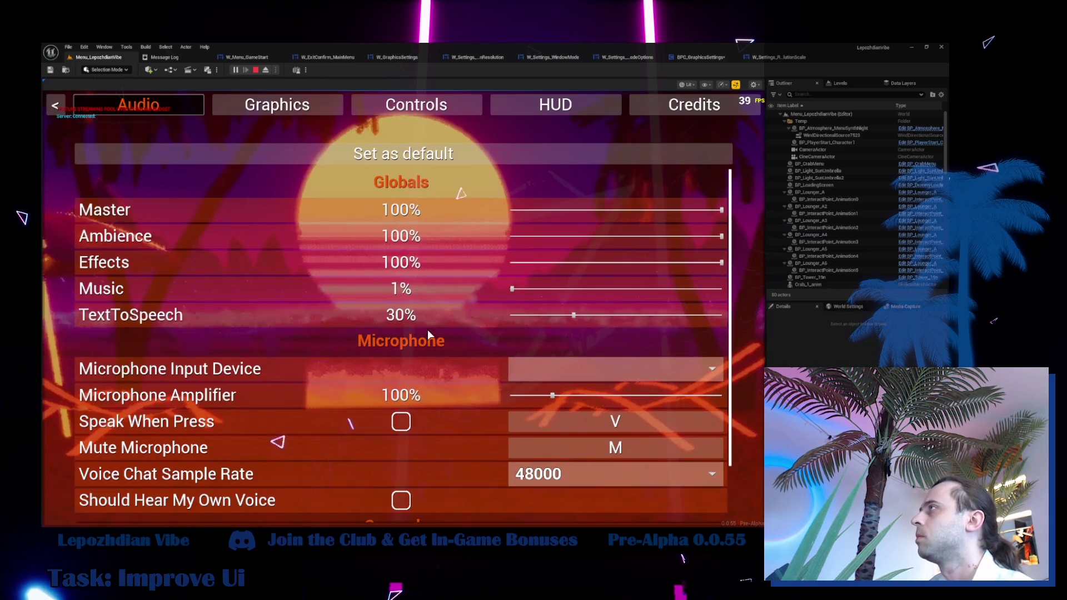
pyautogui.click(277, 106)
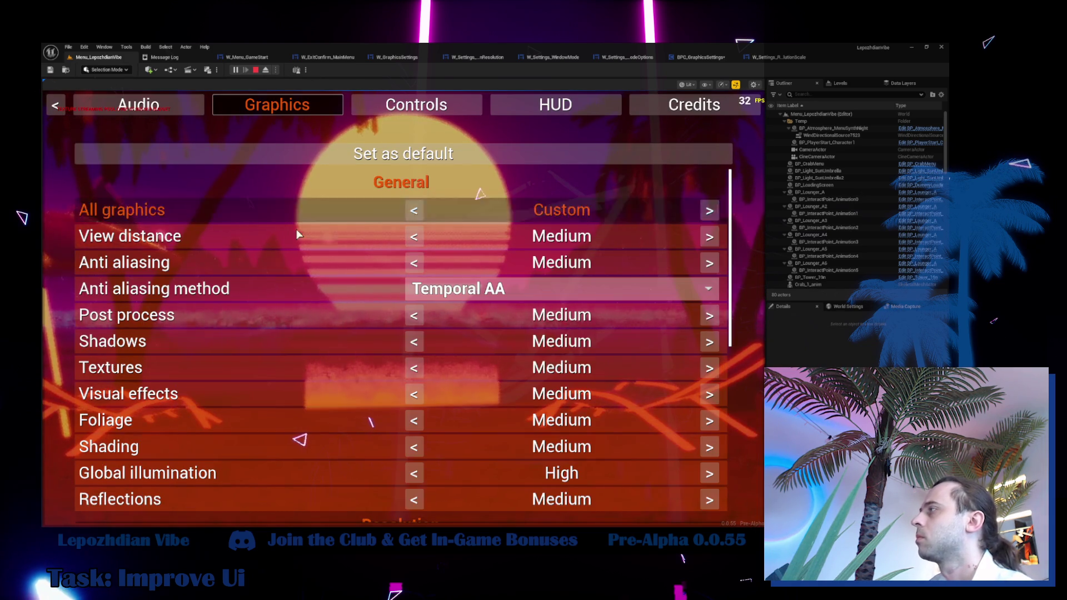
pyautogui.scroll(-5, 297, 422)
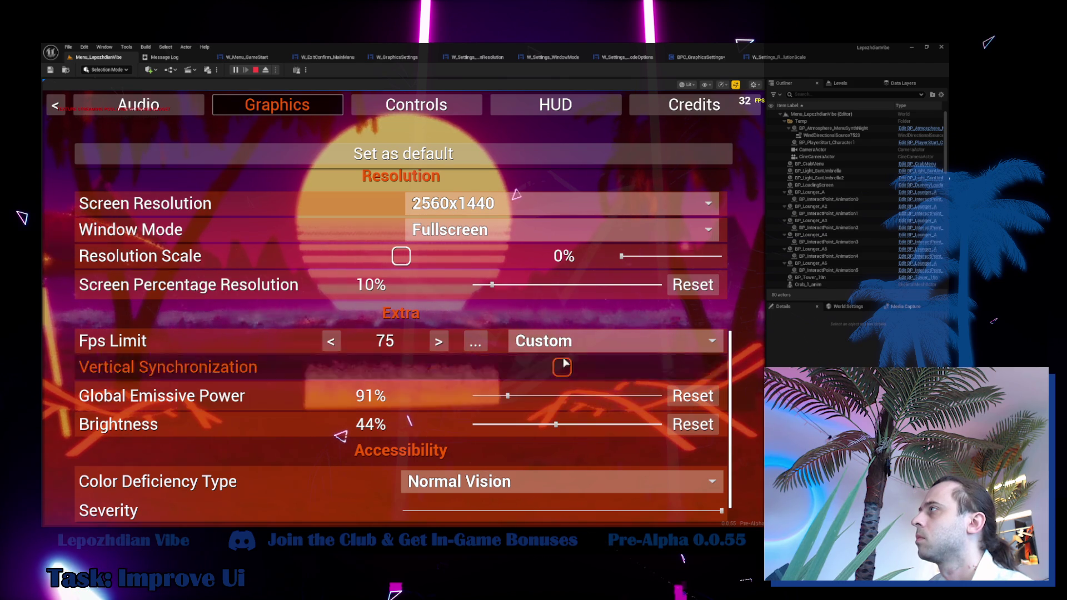
# Set Resolution Scale to 100%, reset Screen Percentage Resolution to 80%, and return to BPC_GraphicsSettings.
pyautogui.moveTo(623, 256); pyautogui.dragTo(764, 259)
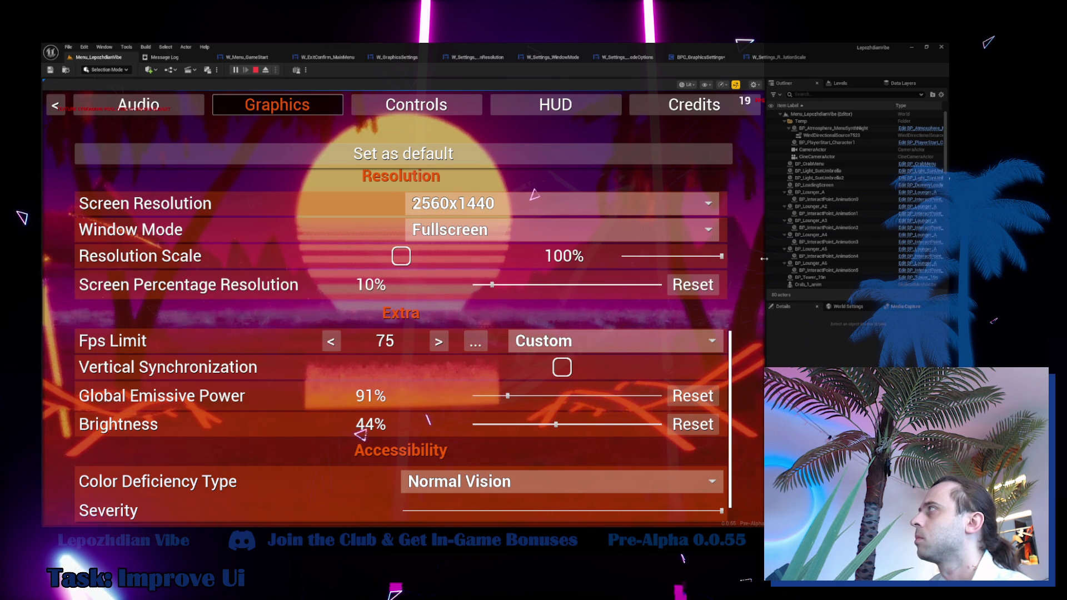
pyautogui.click(697, 285)
pyautogui.moveTo(686, 256)
pyautogui.mouseDown()
pyautogui.moveTo(583, 271)
pyautogui.moveTo(765, 271)
pyautogui.mouseUp()
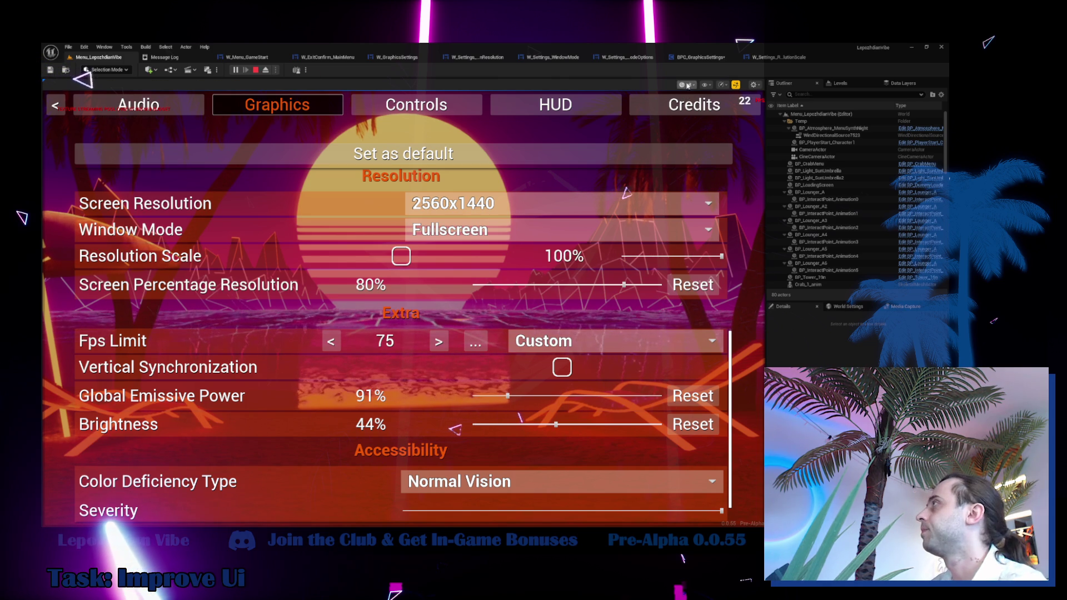
pyautogui.click(700, 57)
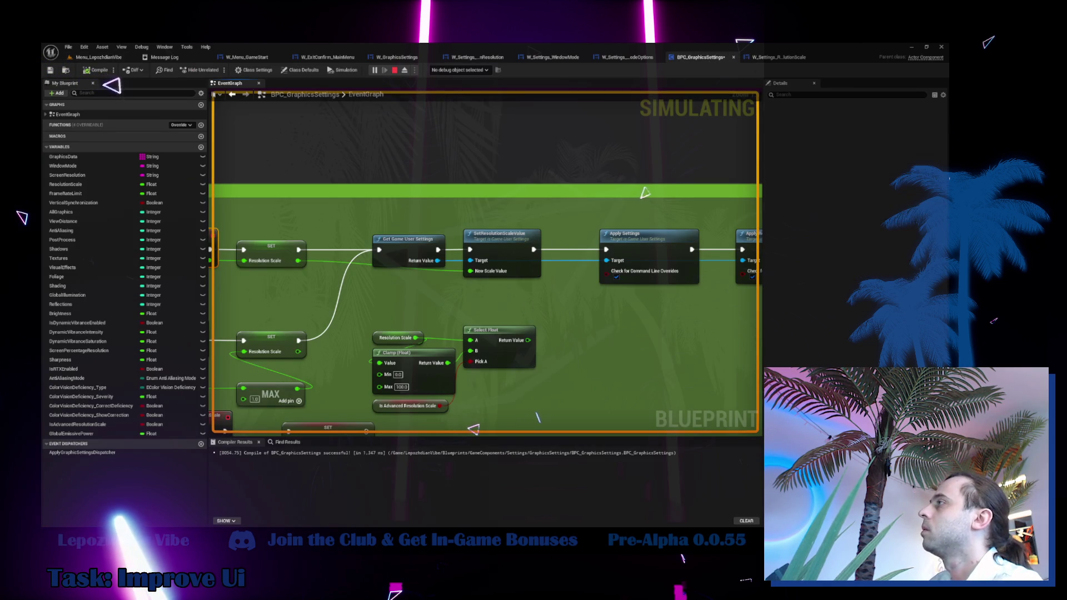
# Select the SetResolutionScaleValue node and move the in-game Resolution Scale slider to hit its breakpoint.
pyautogui.click(547, 275)
pyautogui.click(112, 58)
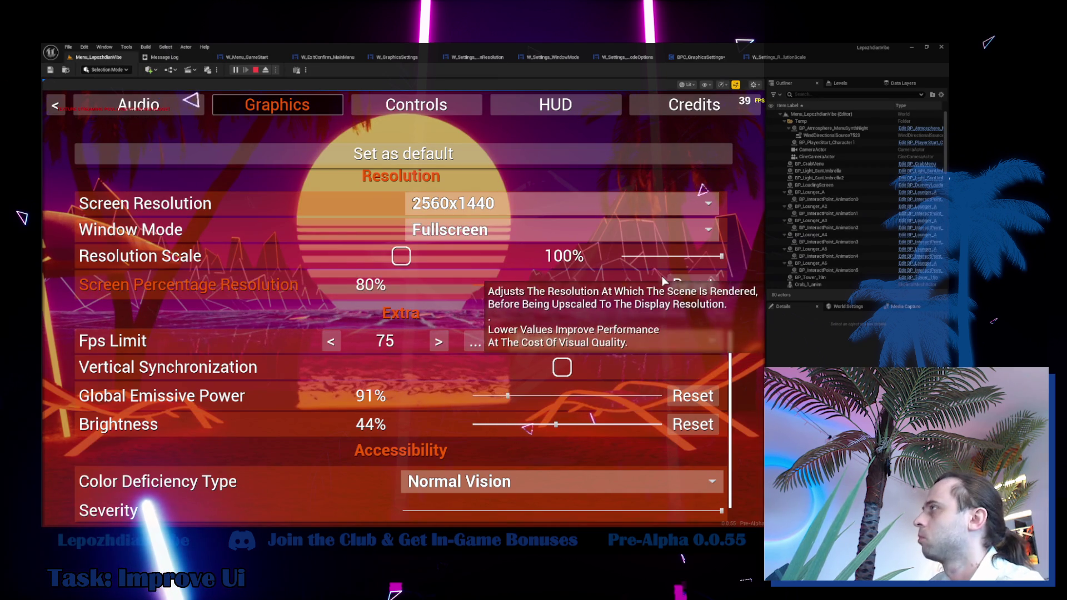
pyautogui.click(667, 256)
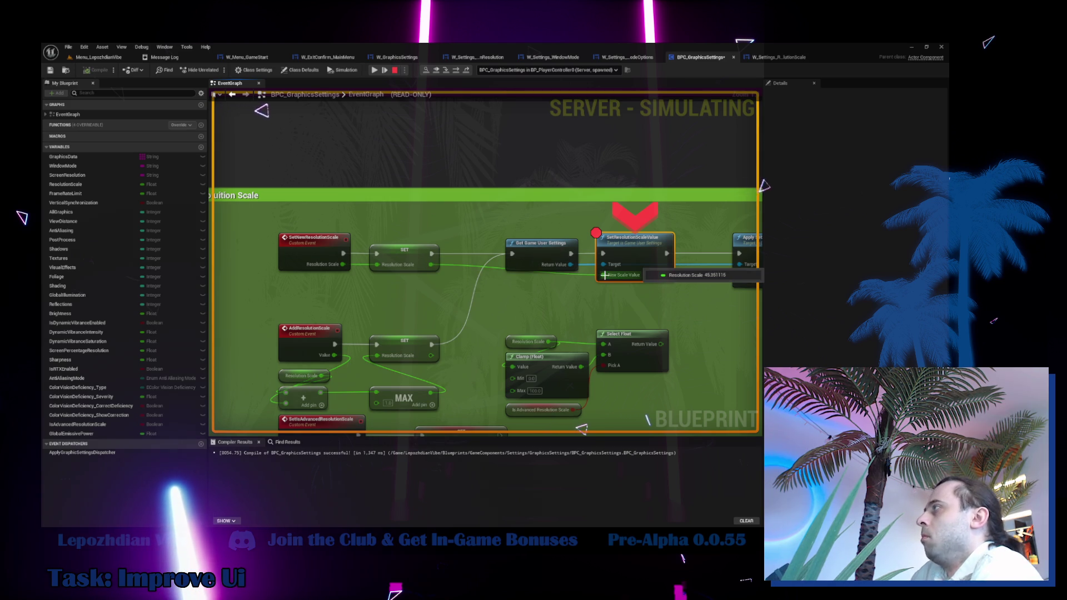
# Remove the SetResolutionScaleValue breakpoint with F9 and resume the game at 45% Resolution Scale.
pyautogui.moveTo(613, 293)
pyautogui.mouseDown()
pyautogui.moveTo(423, 315)
pyautogui.moveTo(328, 303)
pyautogui.moveTo(535, 336)
pyautogui.moveTo(711, 336)
pyautogui.mouseUp()
pyautogui.press('F9')
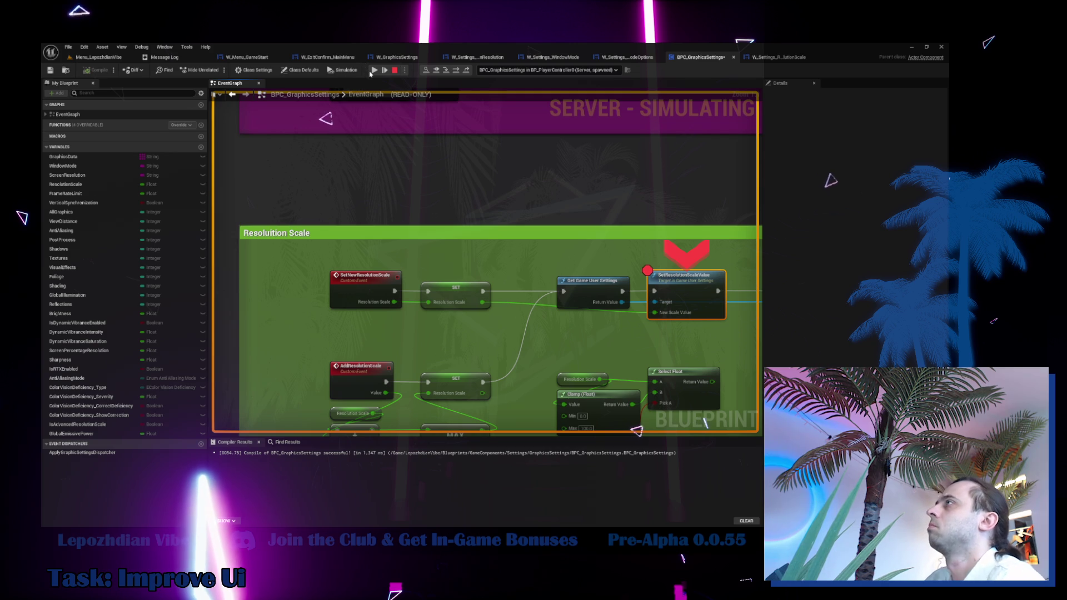
pyautogui.click(373, 71)
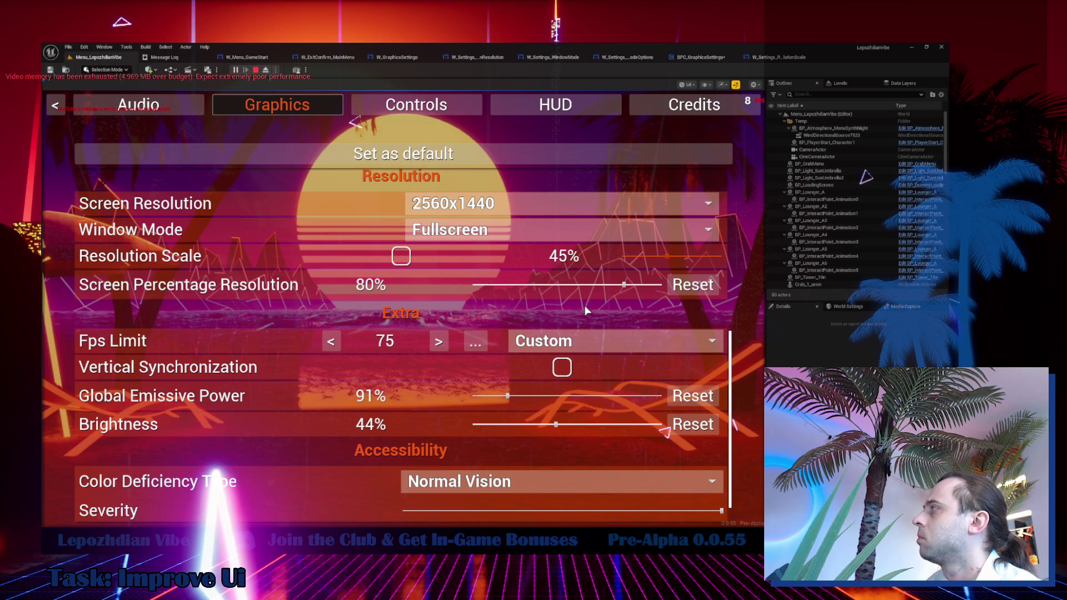
# Check the Fps Limit choices without changing them, then drag Resolution Scale down to 0%.
pyautogui.click(583, 335)
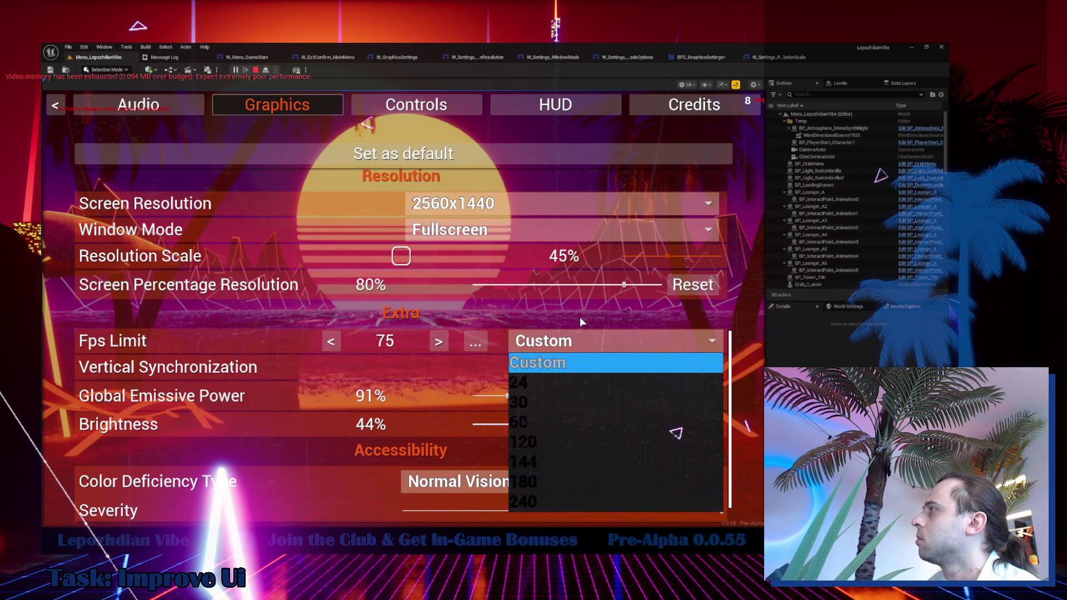
pyautogui.click(579, 317)
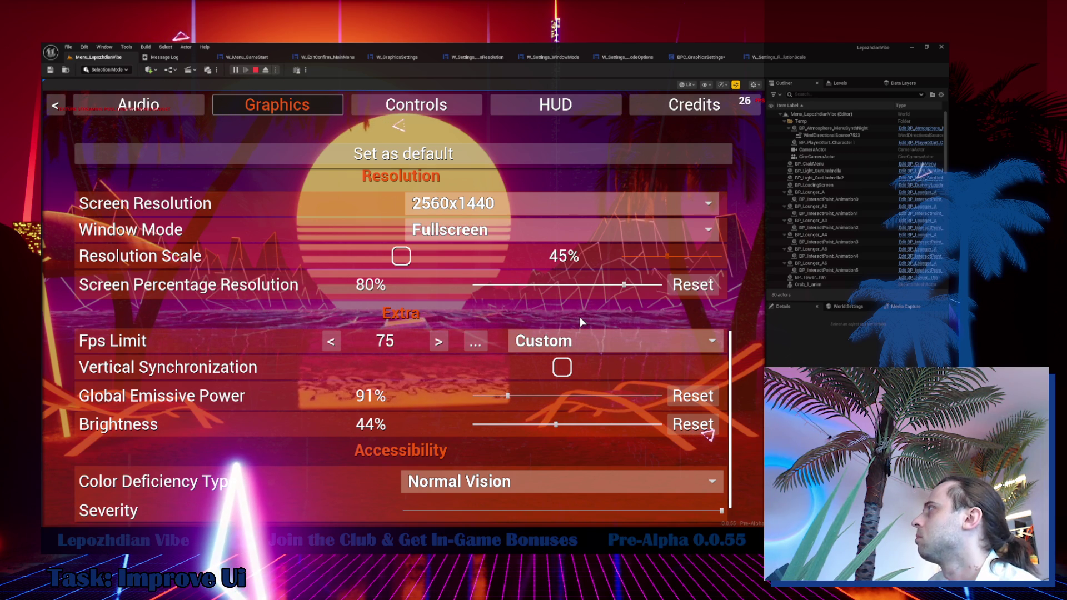
pyautogui.moveTo(667, 257); pyautogui.dragTo(610, 257)
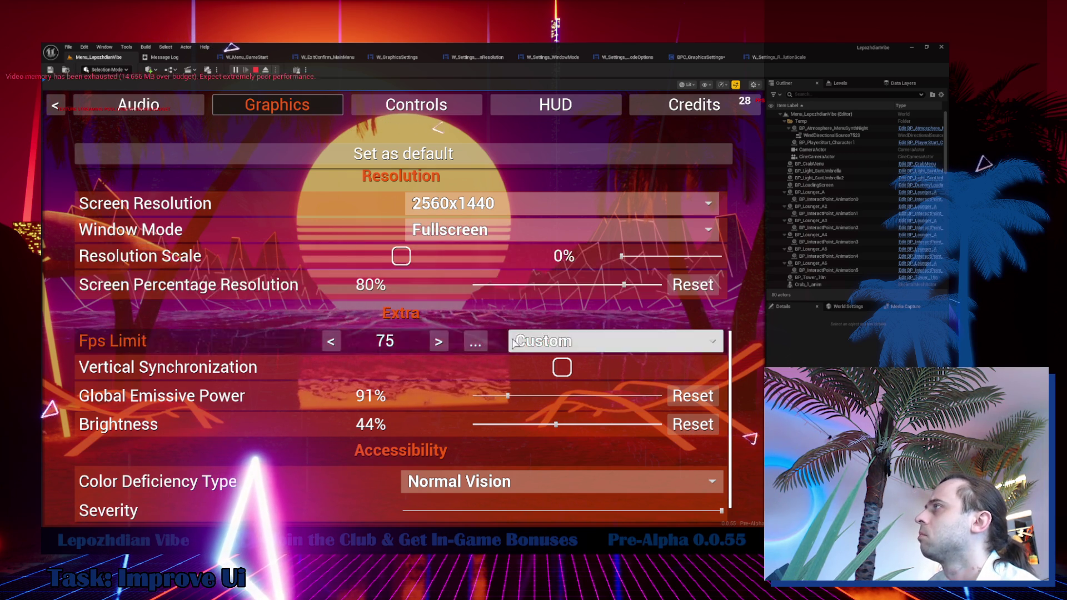
# Try the TSR and MSAA options in the Anti aliasing method dropdown.
pyautogui.scroll(3, 502, 335)
pyautogui.scroll(5, 504, 334)
pyautogui.click(522, 267)
pyautogui.click(499, 365)
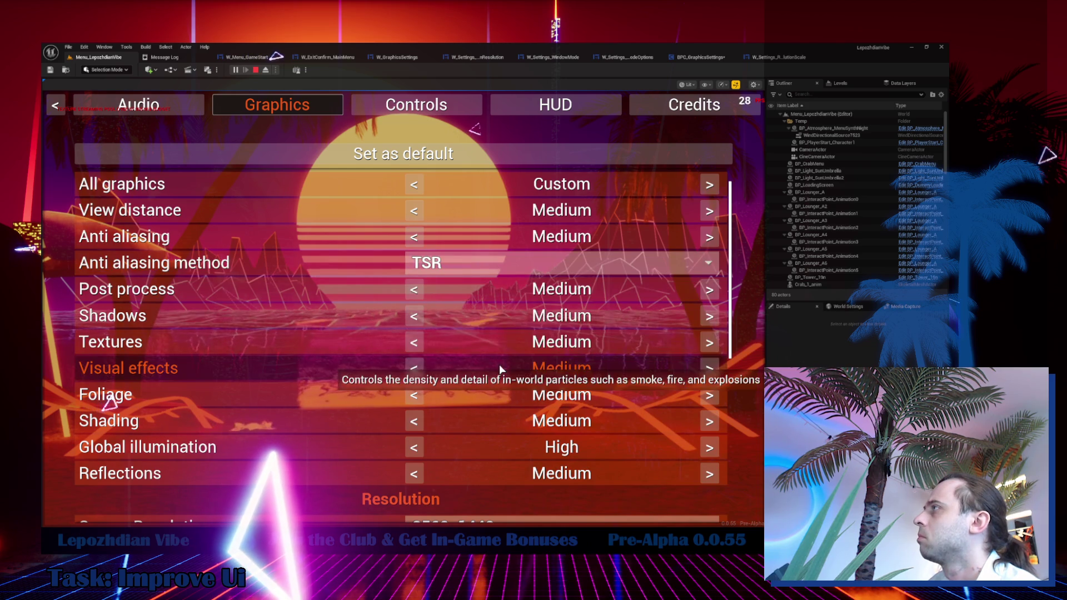
pyautogui.click(522, 269)
pyautogui.click(512, 344)
pyautogui.click(501, 275)
pyautogui.click(501, 337)
# Cycle Anti aliasing through Temporal AA, FXAA and Off, ending back on Temporal AA.
pyautogui.click(485, 271)
pyautogui.click(484, 329)
pyautogui.click(485, 267)
pyautogui.click(485, 303)
pyautogui.click(478, 270)
pyautogui.click(475, 284)
pyautogui.click(479, 271)
pyautogui.click(470, 331)
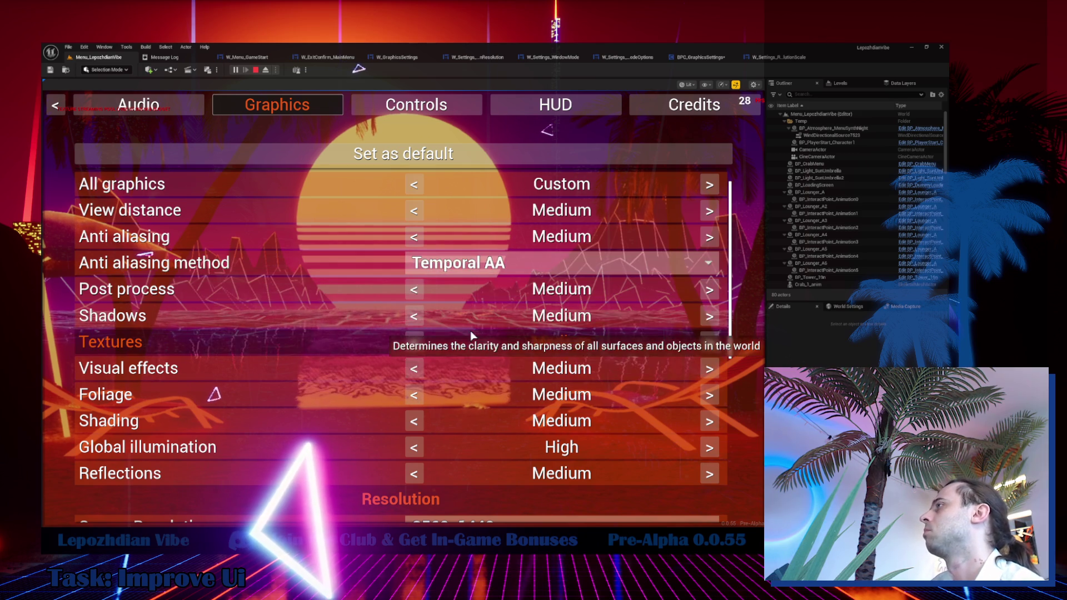
# Stop the play session with Esc and bring up the W_Settings_WindowMode widget designer.
pyautogui.scroll(-2, 383, 392)
pyautogui.scroll(-4, 384, 396)
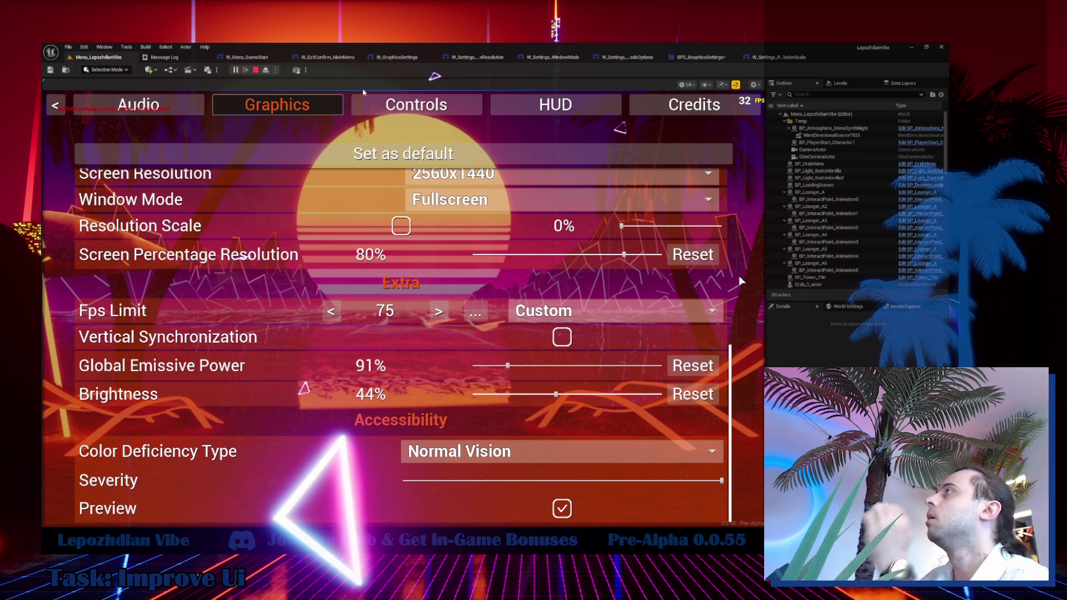
pyautogui.press('Escape')
pyautogui.click(552, 58)
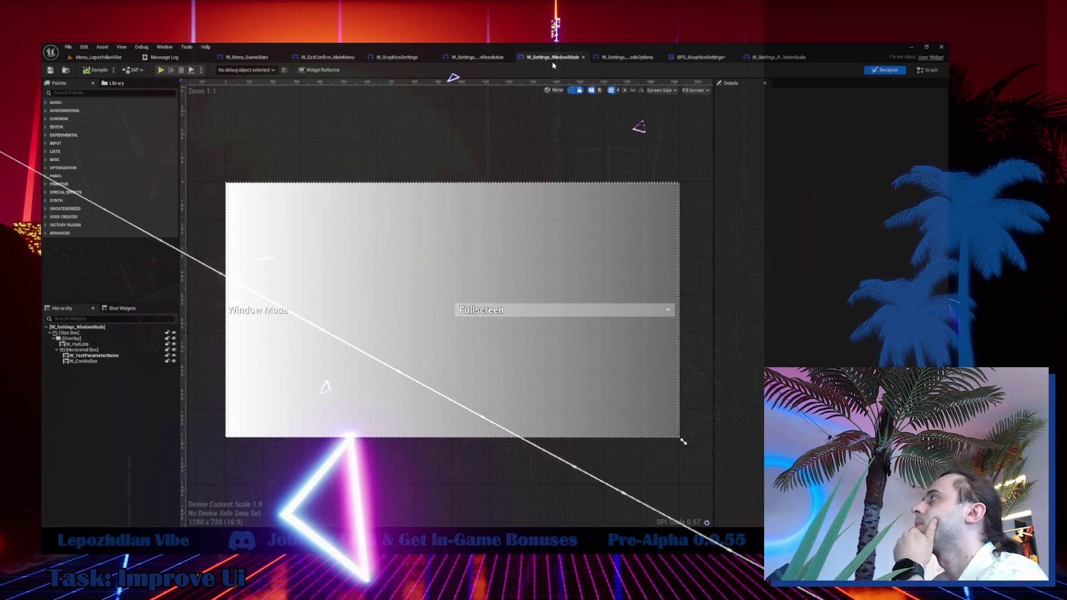
# View the W_GraphicsSettings widget, then open and close W_ExitConfirm_MainMenu.
pyautogui.click(396, 58)
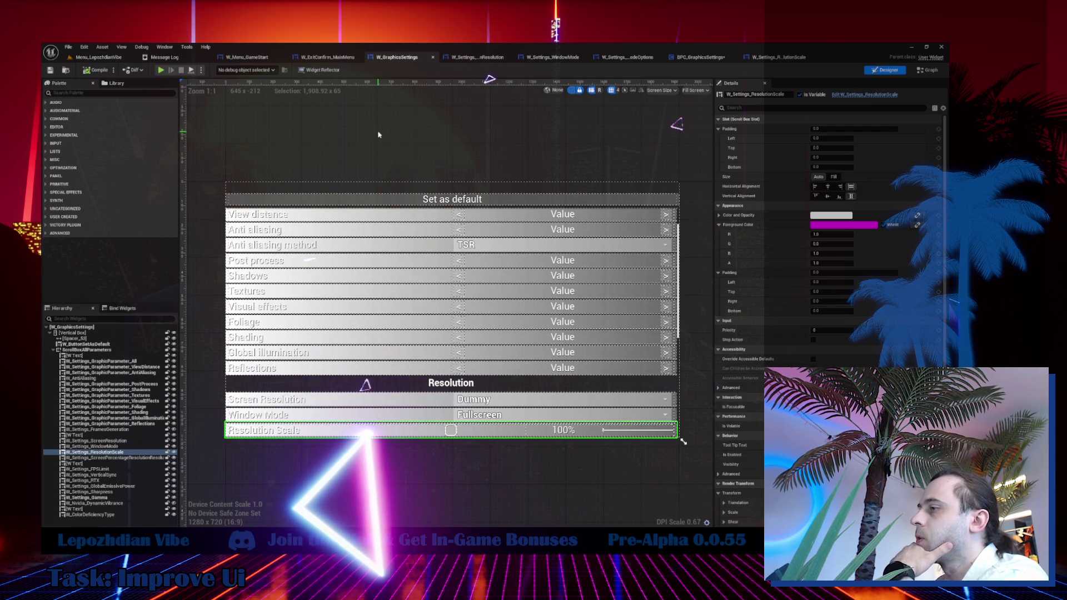
pyautogui.click(316, 56)
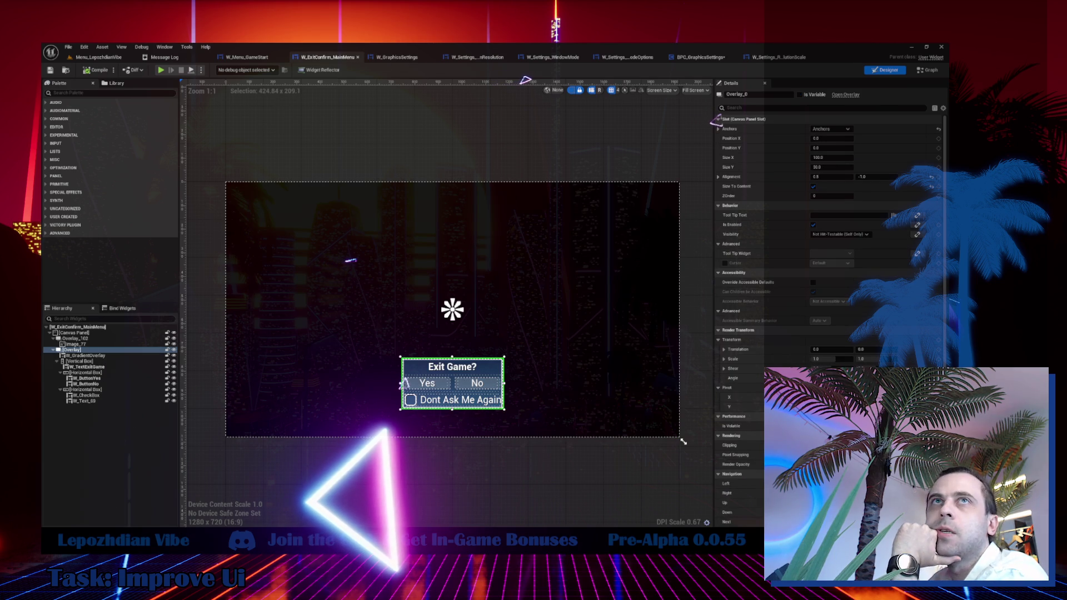
pyautogui.click(358, 57)
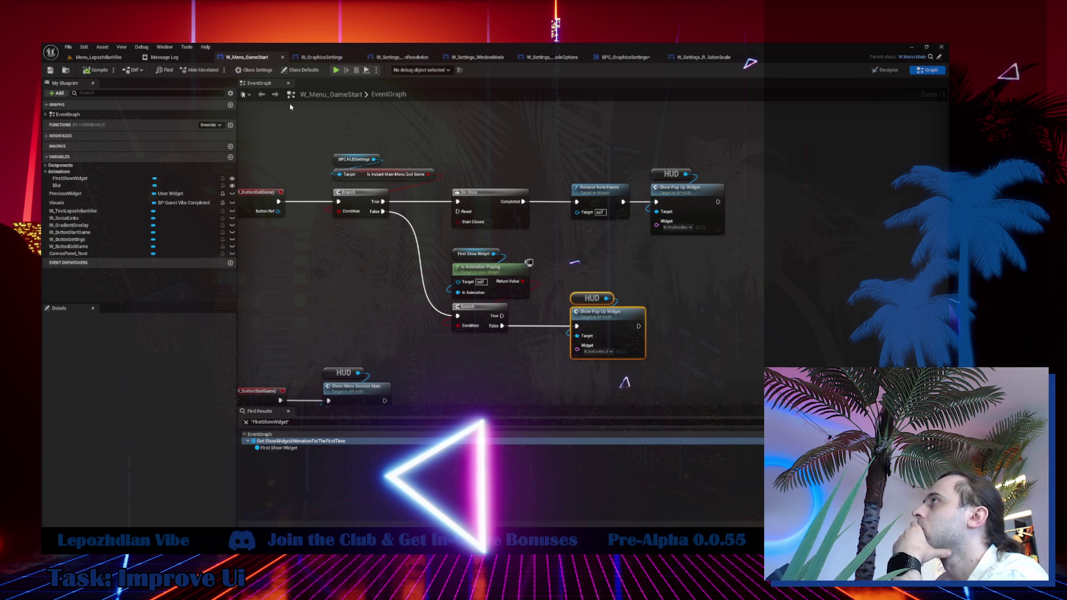
# Return to the Menu_LepozhdianVibe level and save all modified assets with File > Save All.
pyautogui.click(95, 57)
pyautogui.click(69, 46)
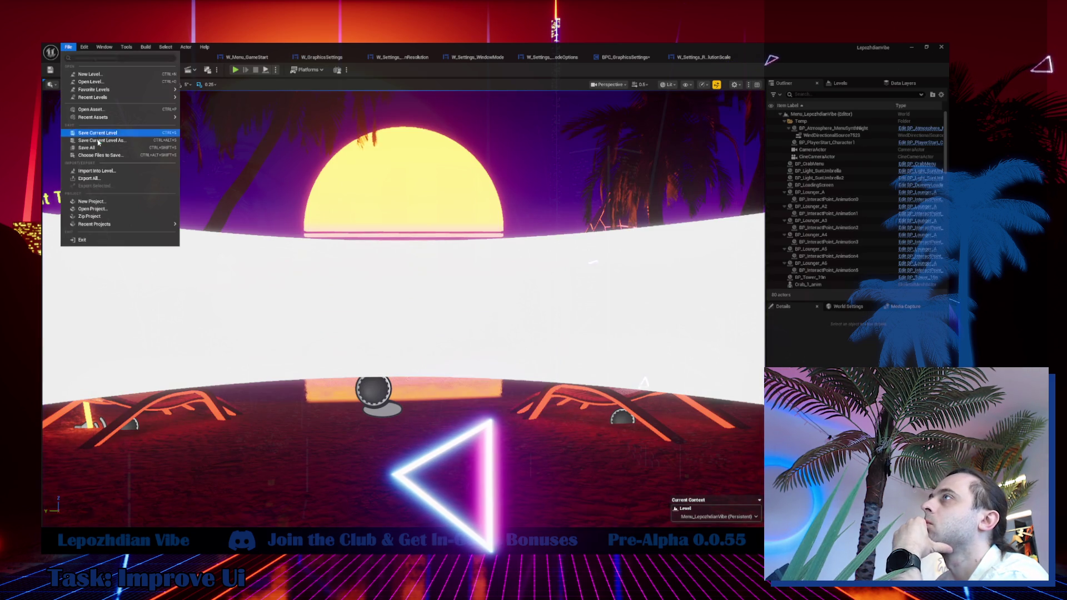
pyautogui.click(100, 149)
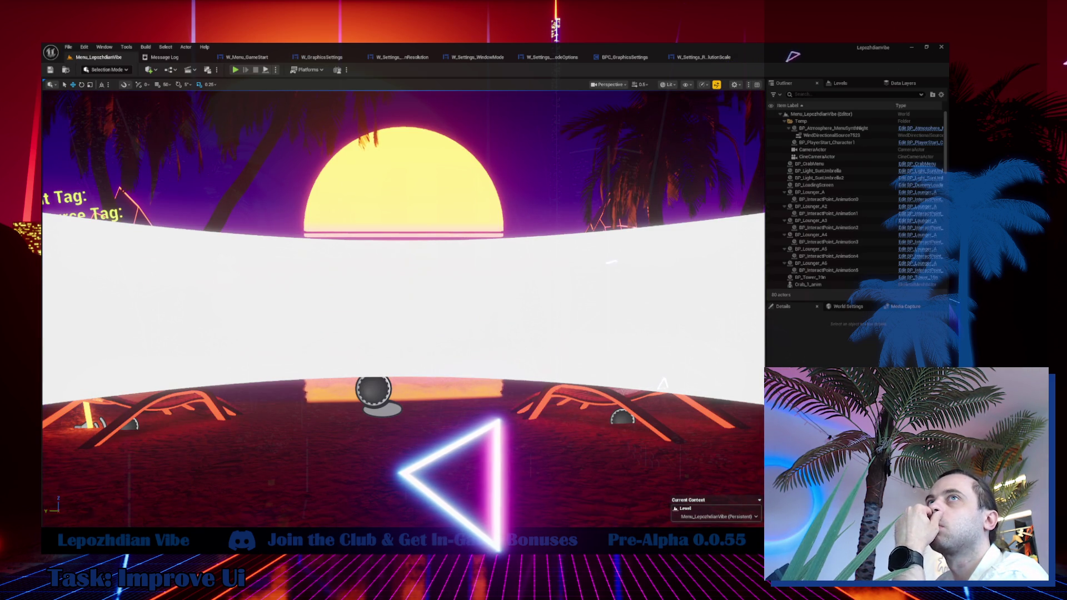
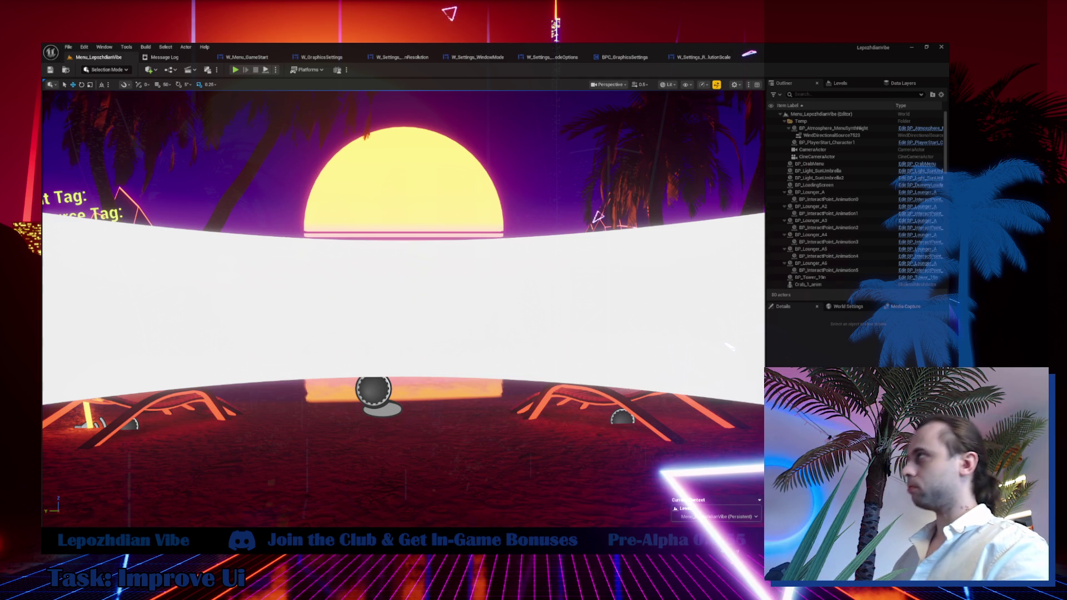
# Compare the W_GraphicsSettings designer with the Screen Resolution block in BPC_GraphicsSettings' event graph.
pyautogui.click(328, 58)
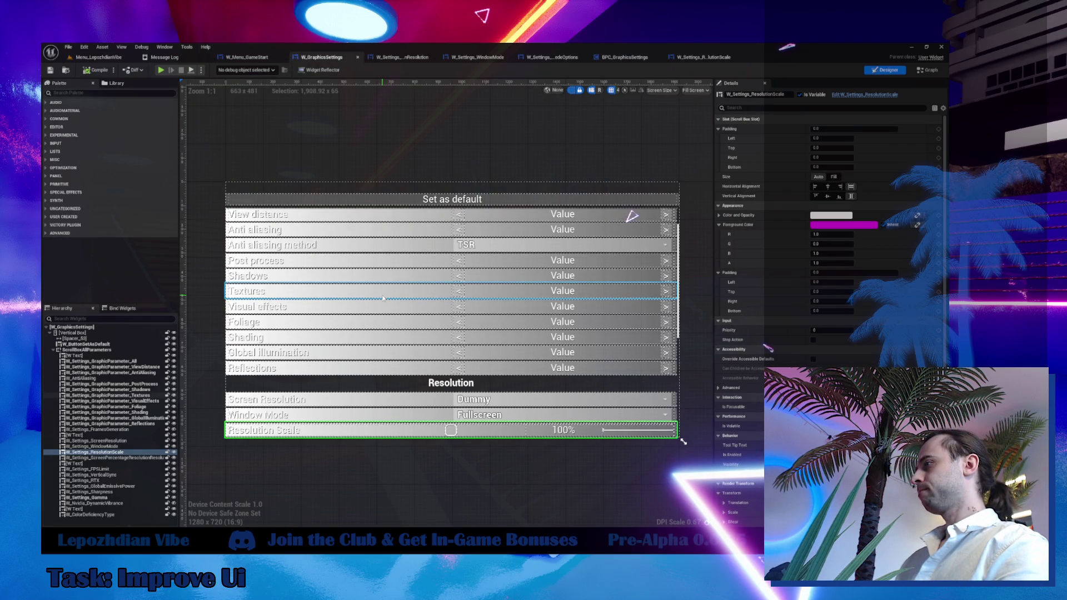
pyautogui.click(647, 58)
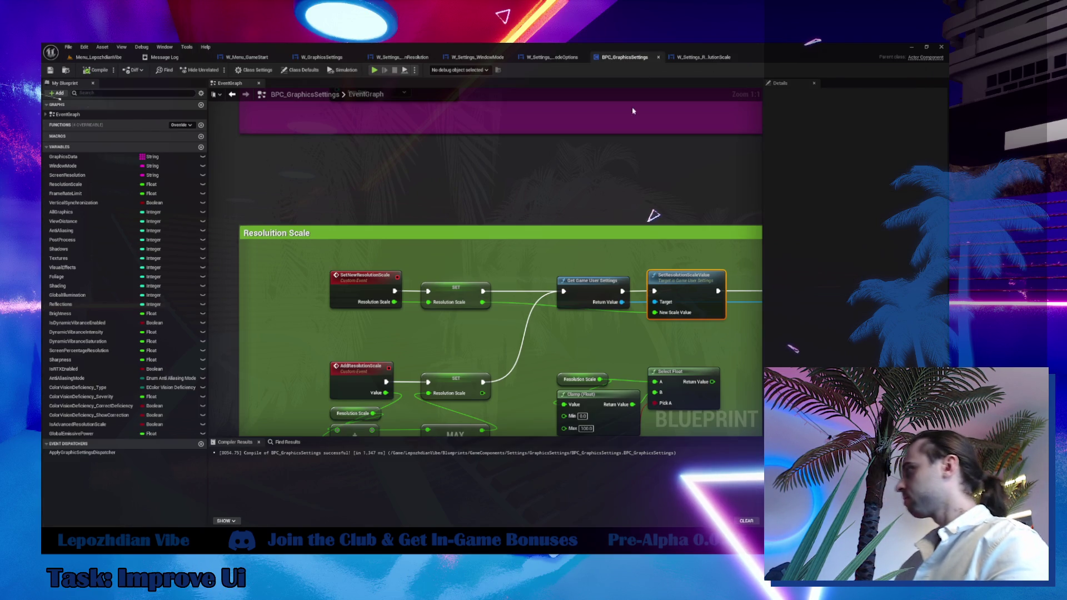
pyautogui.scroll(-6, 393, 291)
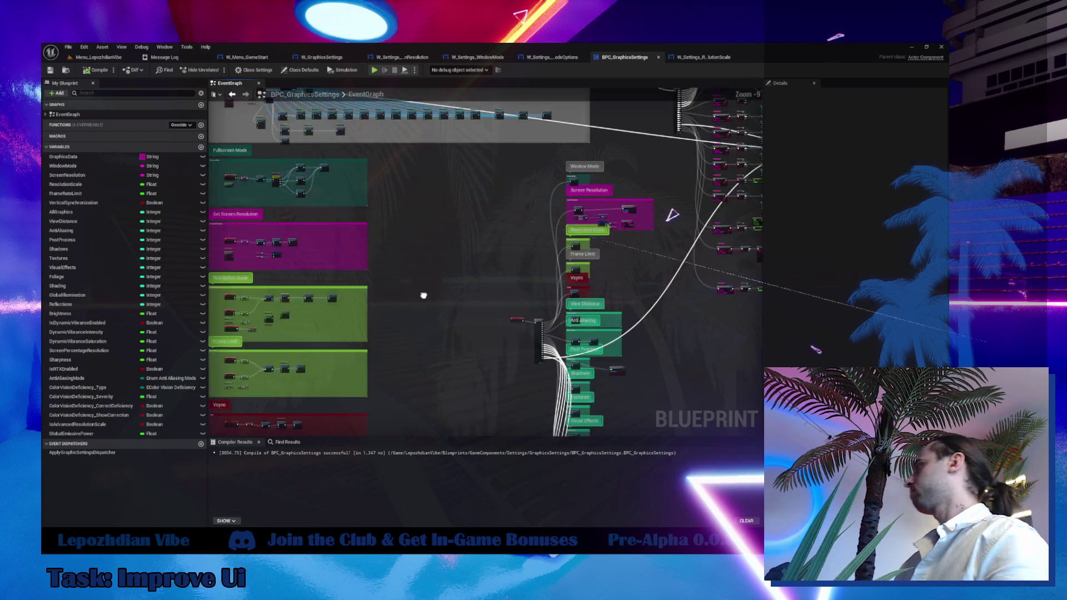
pyautogui.scroll(4, 500, 228)
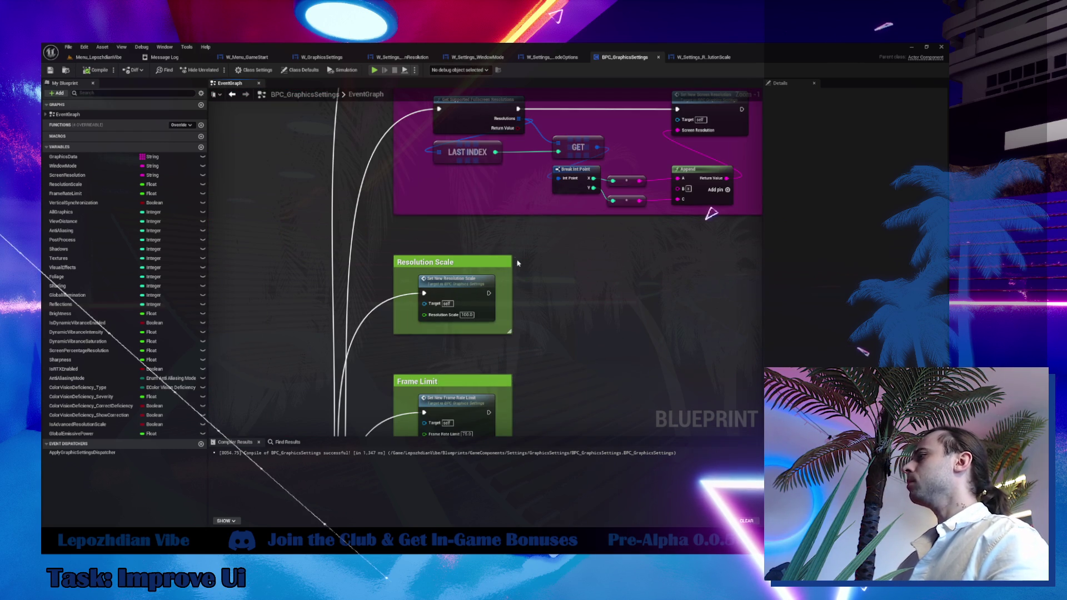
pyautogui.scroll(-1, 512, 259)
pyautogui.moveTo(497, 291); pyautogui.dragTo(497, 360)
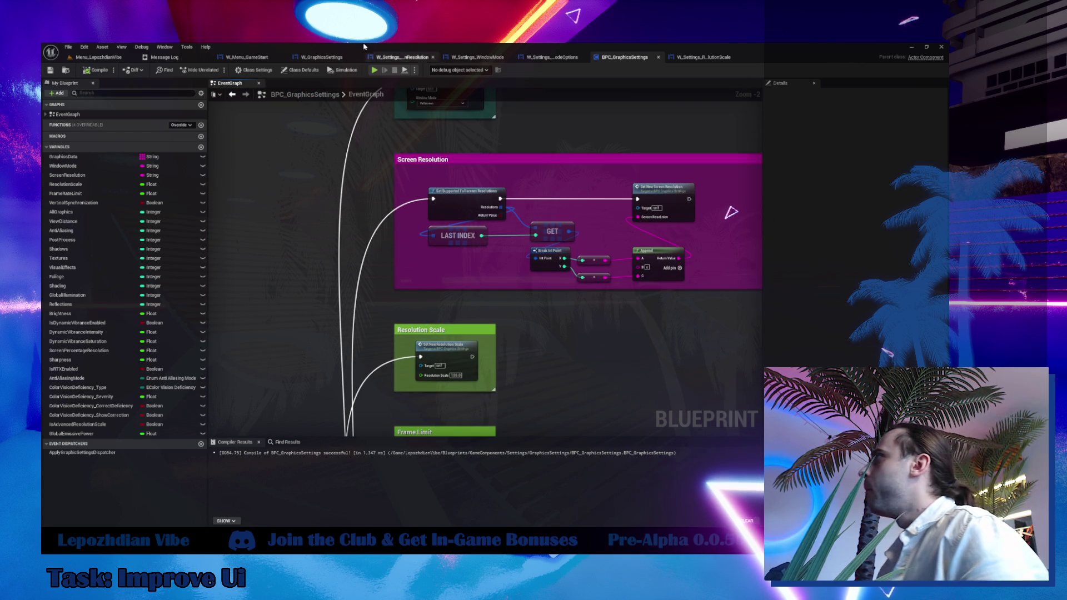
pyautogui.click(331, 58)
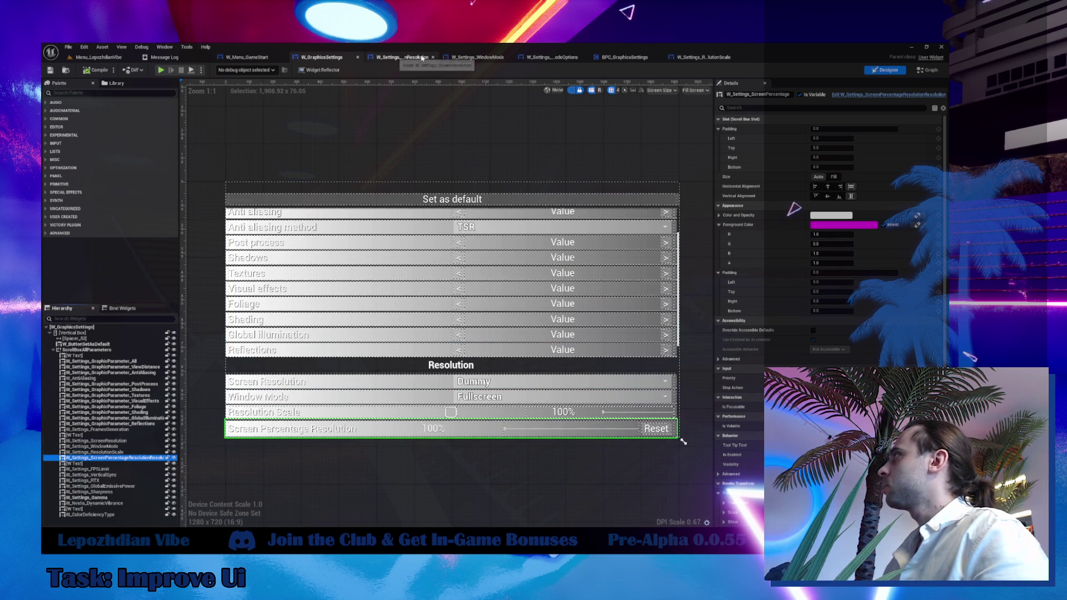
pyautogui.click(625, 58)
# Move the Screen Percentage Resolution comment block next to the Resolution Scale block.
pyautogui.moveTo(589, 291)
pyautogui.mouseDown()
pyautogui.moveTo(559, 241)
pyautogui.moveTo(536, 100)
pyautogui.moveTo(522, 89)
pyautogui.mouseUp()
pyautogui.moveTo(555, 411); pyautogui.dragTo(558, 84)
pyautogui.moveTo(556, 433); pyautogui.dragTo(540, 94)
pyautogui.moveTo(556, 389); pyautogui.dragTo(556, 120)
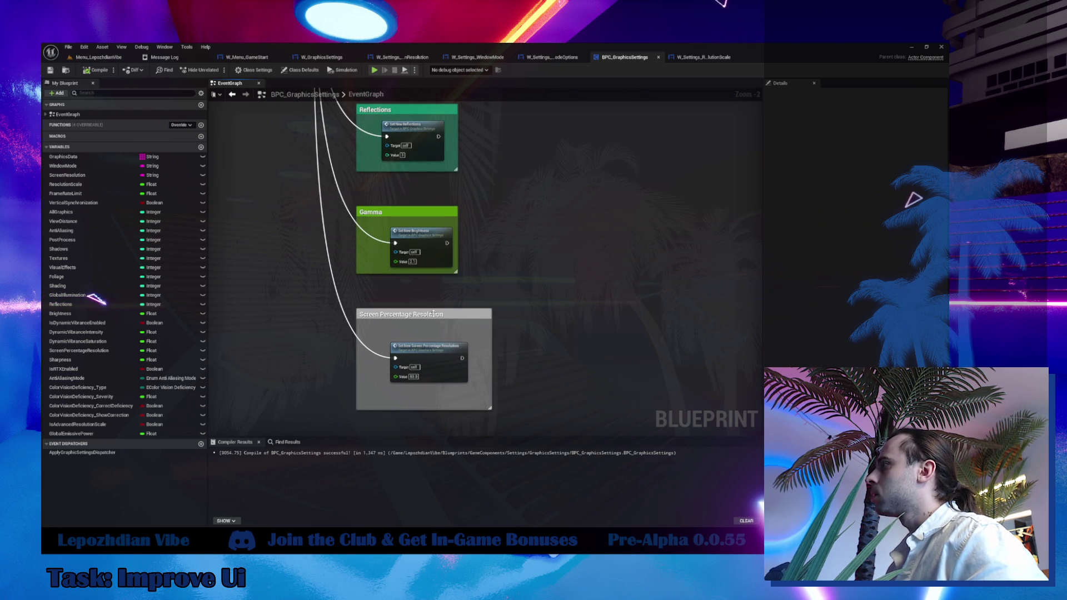
pyautogui.scroll(-4, 473, 332)
pyautogui.moveTo(472, 331)
pyautogui.mouseDown()
pyautogui.moveTo(561, 178)
pyautogui.moveTo(617, 145)
pyautogui.moveTo(661, 150)
pyautogui.moveTo(491, 158)
pyautogui.mouseUp()
# Wire execution from Set New Resolution Scale into Set New Screen Percentage Resolution.
pyautogui.scroll(3, 520, 159)
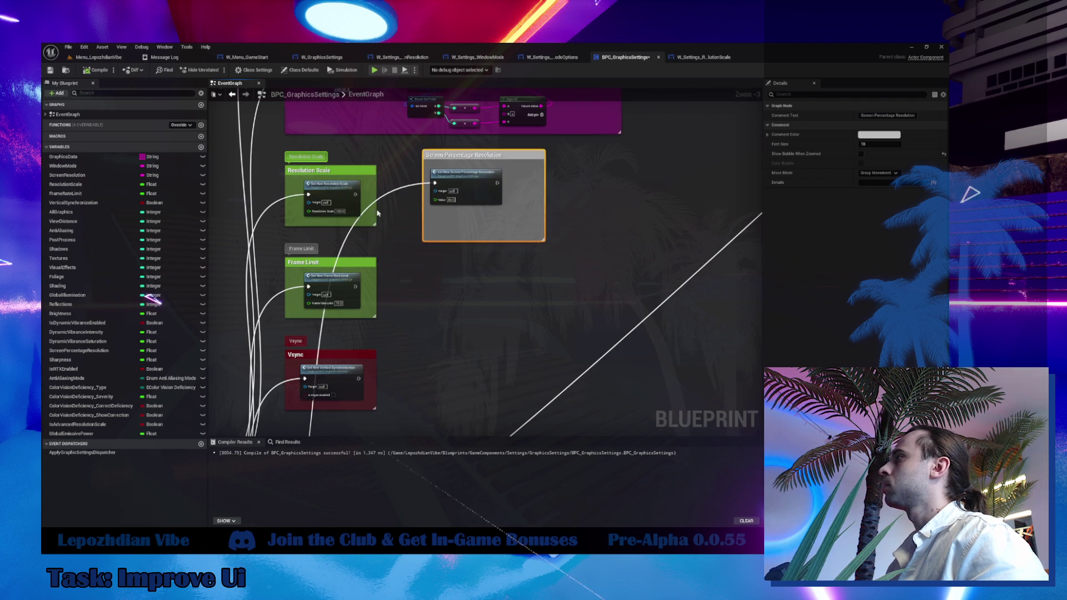
pyautogui.scroll(3, 384, 212)
pyautogui.moveTo(393, 219); pyautogui.dragTo(410, 248)
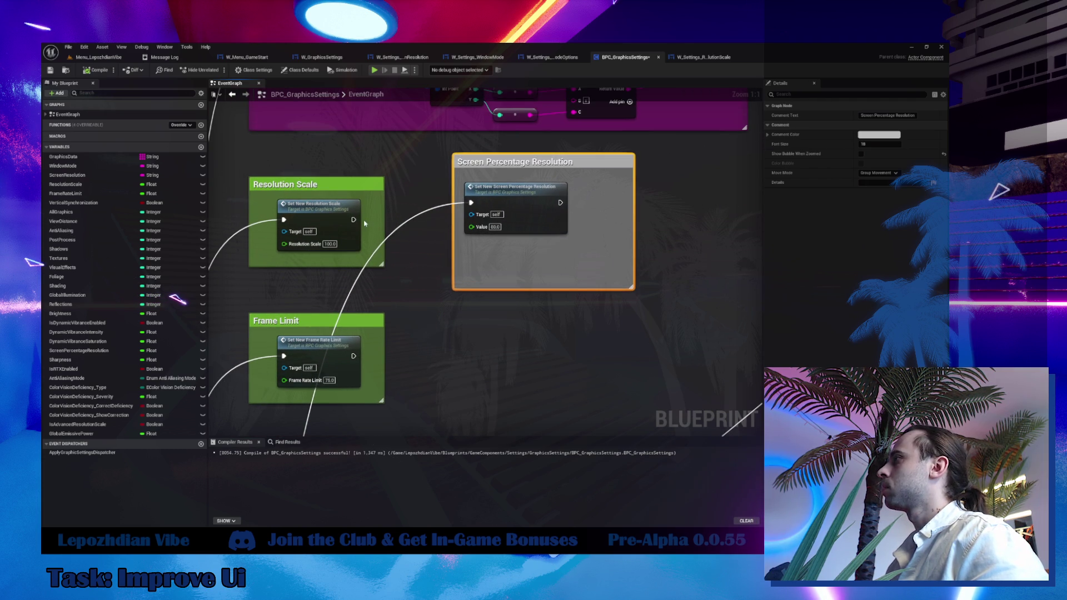
pyautogui.moveTo(429, 234); pyautogui.dragTo(475, 207)
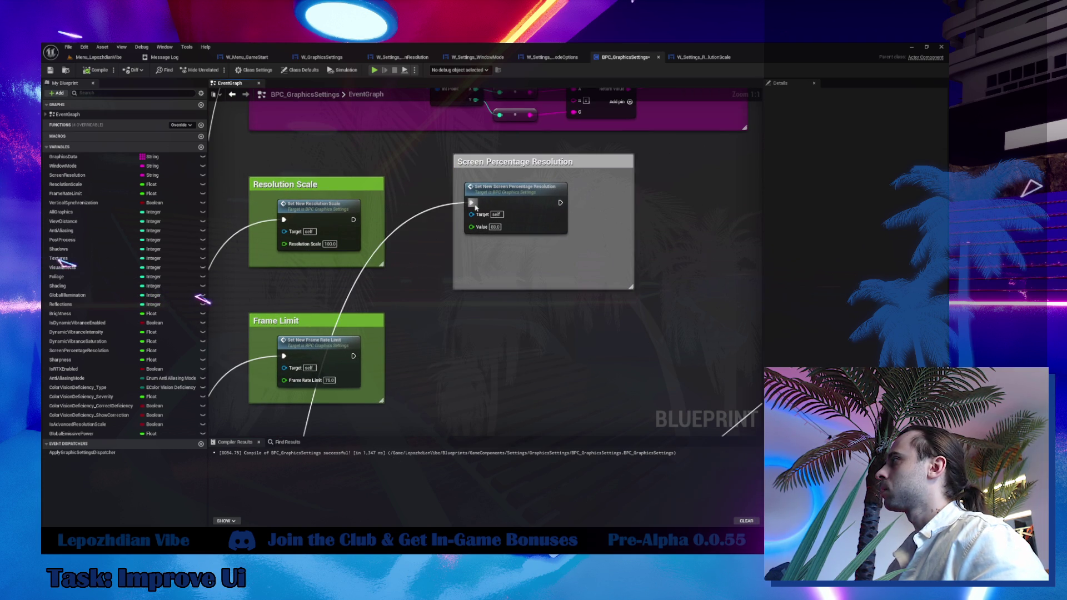
pyautogui.click(485, 166)
# Check the Sequence's Then 17 pin options and open the W_Settings_ScreenResolution widget.
pyautogui.scroll(-6, 485, 166)
pyautogui.scroll(5, 402, 180)
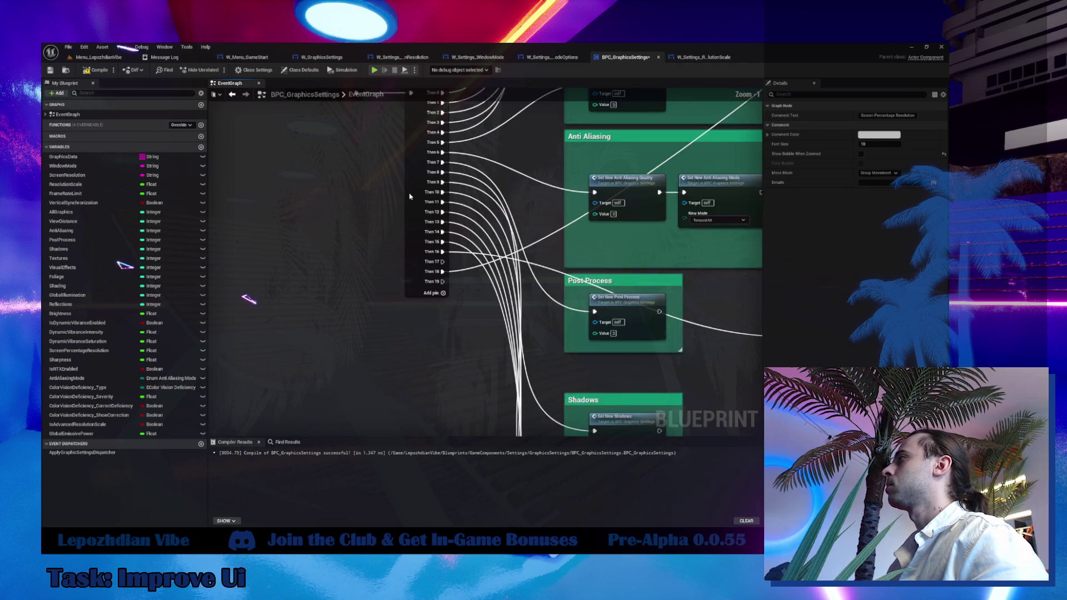
pyautogui.scroll(1, 402, 179)
pyautogui.rightClick(446, 273)
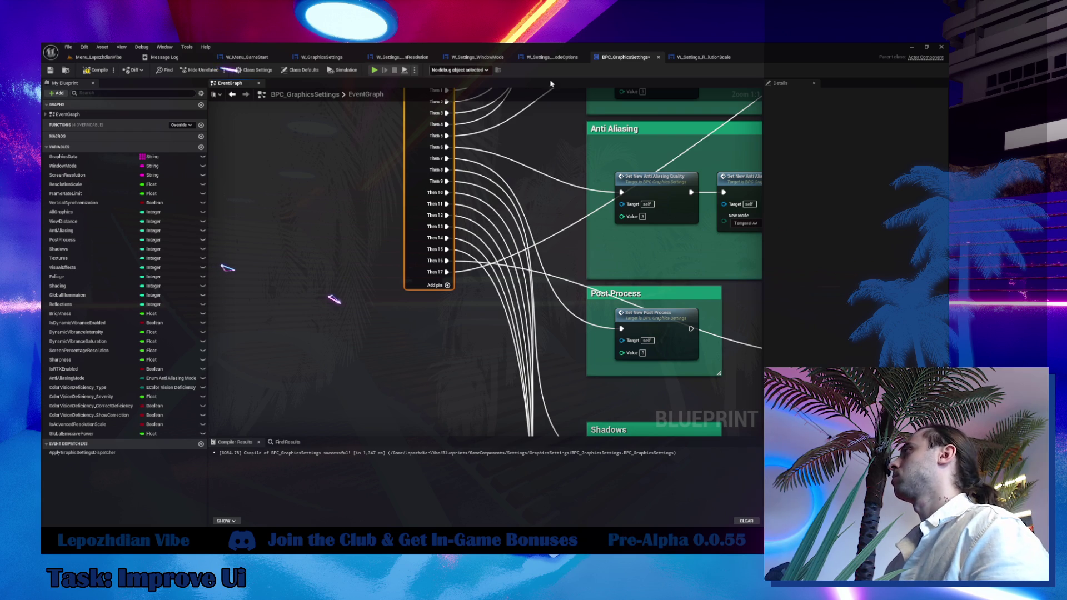
pyautogui.click(397, 58)
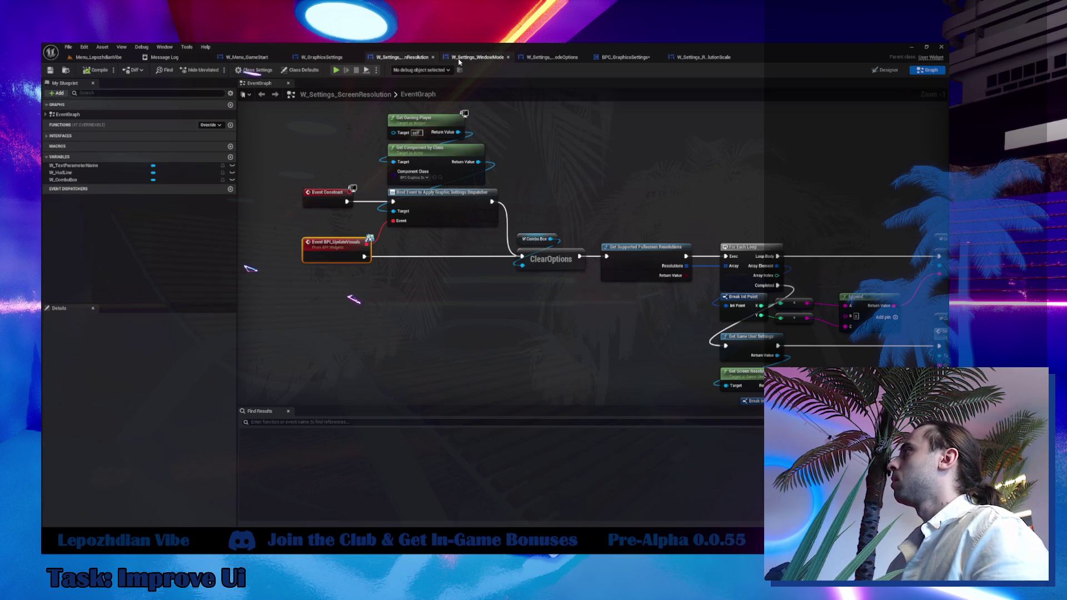
# View W_Settings_ScreenResolution's event graph, then select the Fps Limit row in W_GraphicsSettings.
pyautogui.click(475, 59)
pyautogui.click(317, 55)
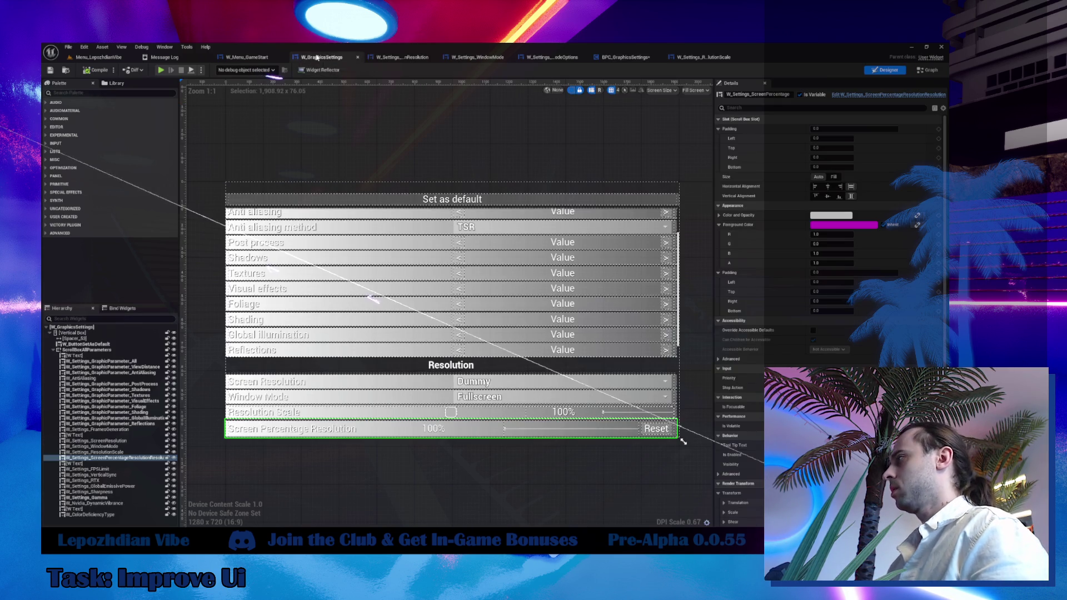
pyautogui.click(98, 470)
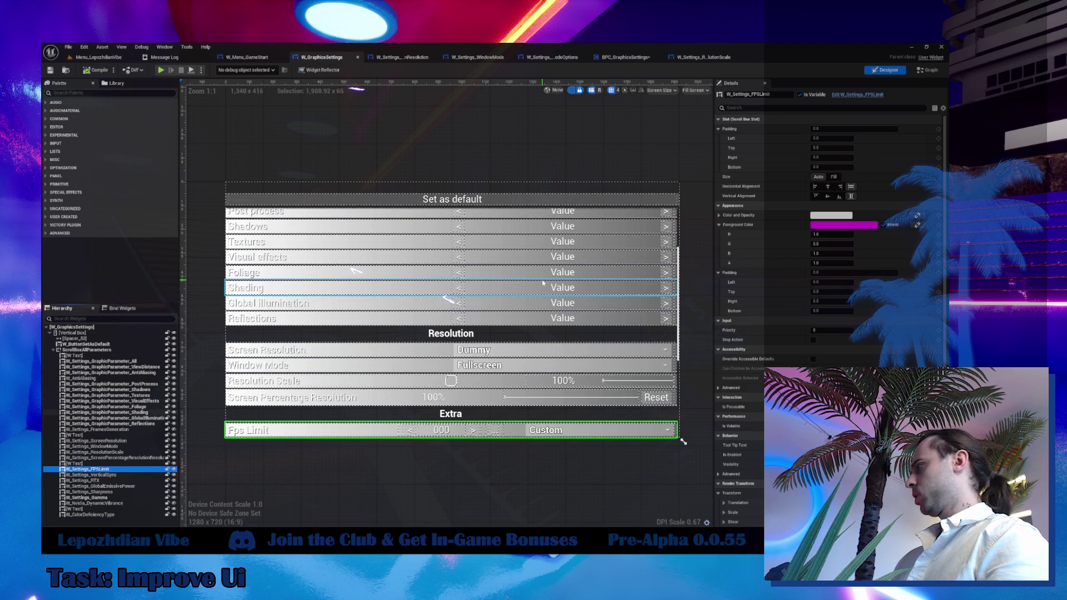
# Return to the Menu_LepozhdianVibe level and save all modified assets with File > Save All.
pyautogui.click(84, 59)
pyautogui.click(67, 48)
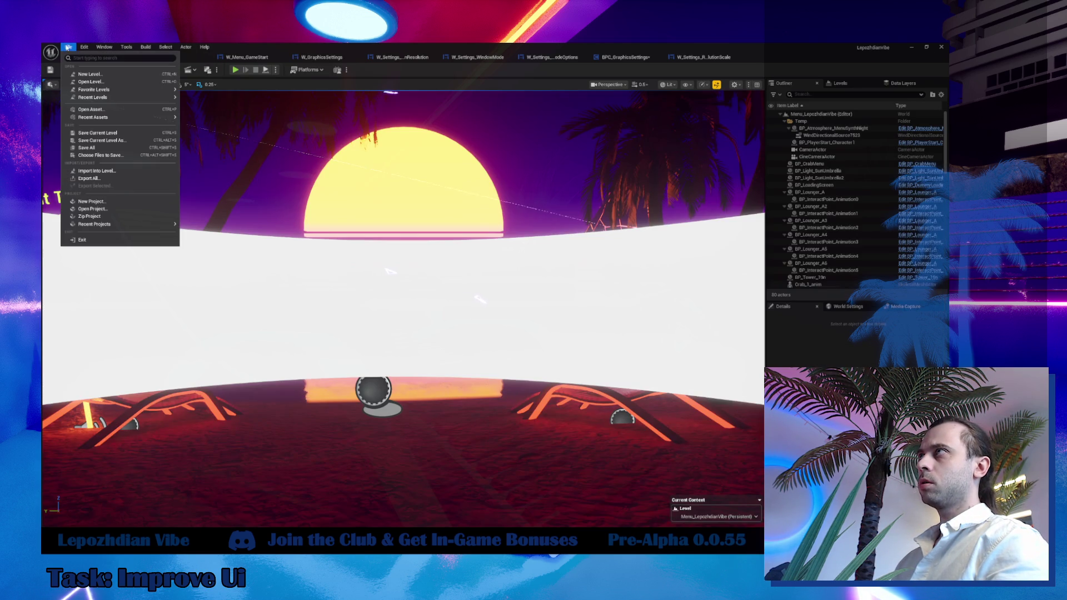
pyautogui.click(106, 149)
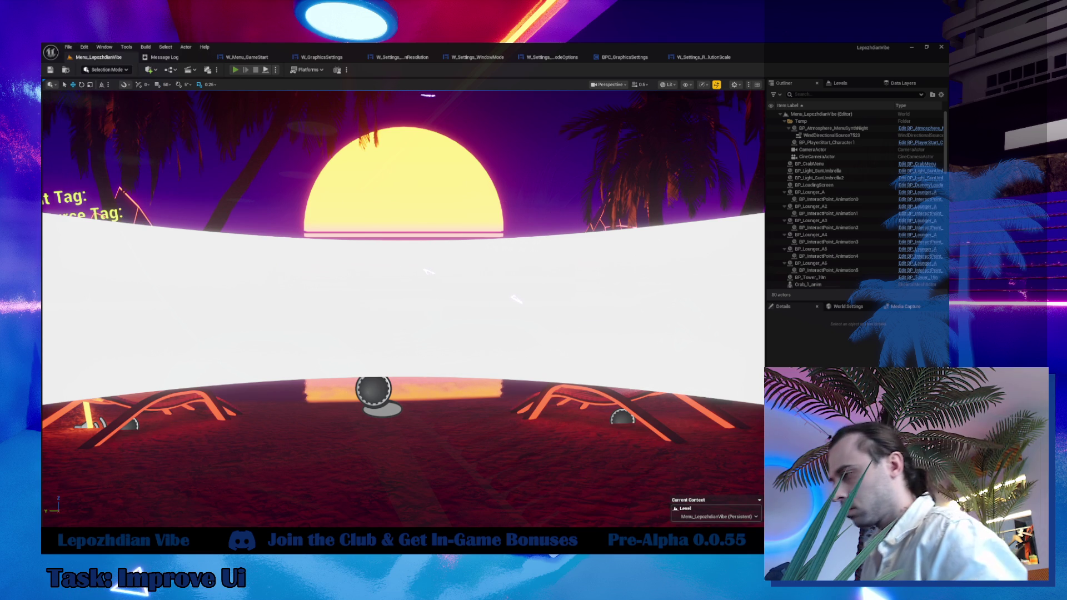
# Start Play-in-Editor with Alt+P and open the game's SETTINGS menu.
pyautogui.hotkey('alt', 'p')
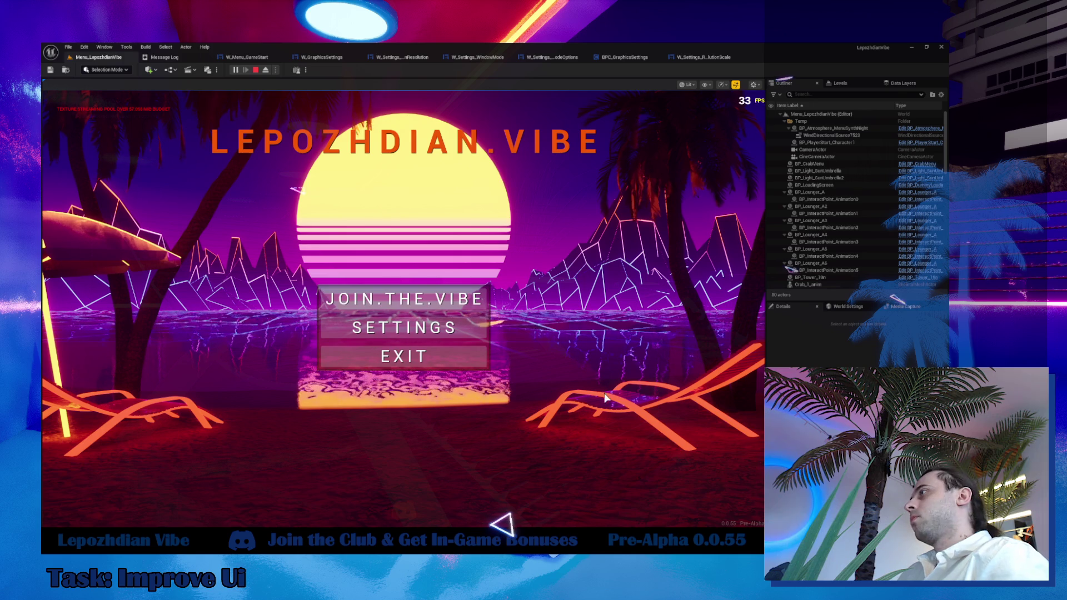
pyautogui.click(373, 326)
# Go to the Graphics page and scroll to Screen Percentage Resolution at 80% and Fps Limit.
pyautogui.scroll(-3, 371, 368)
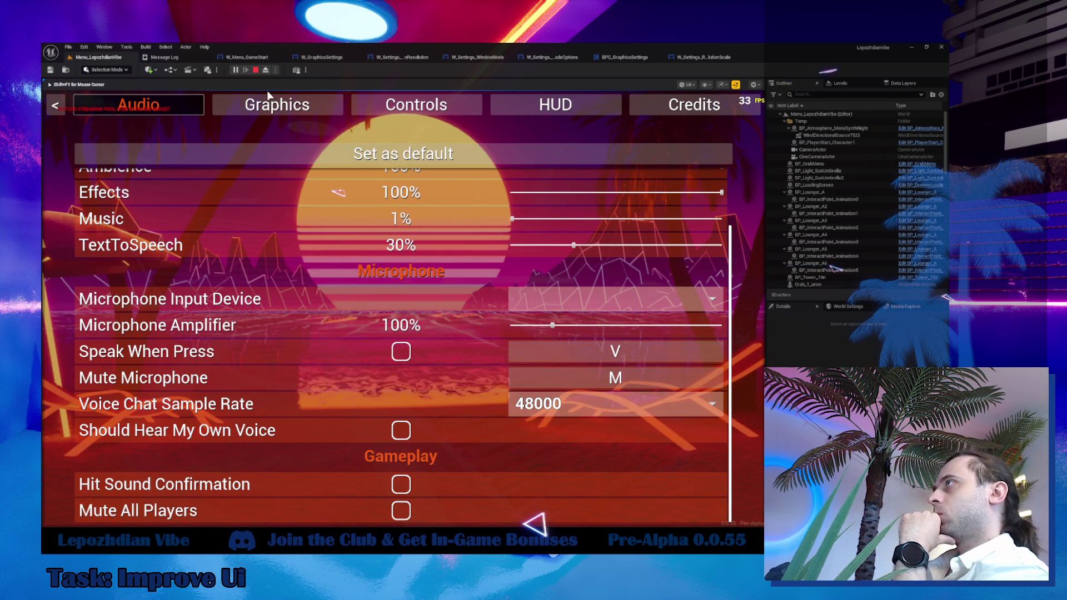
pyautogui.click(268, 106)
pyautogui.scroll(-7, 326, 326)
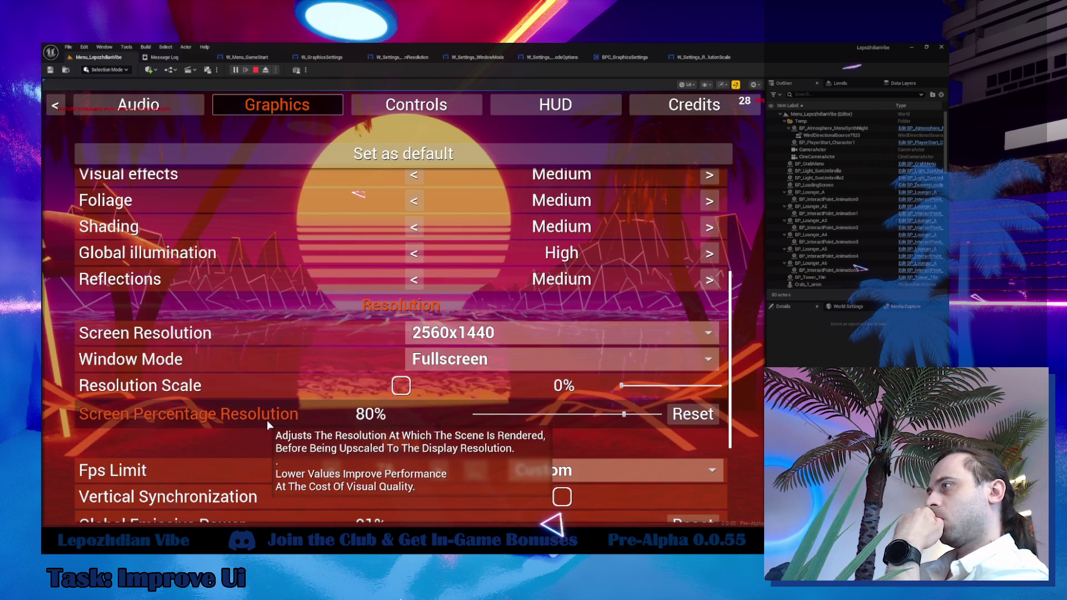
pyautogui.scroll(-2, 267, 420)
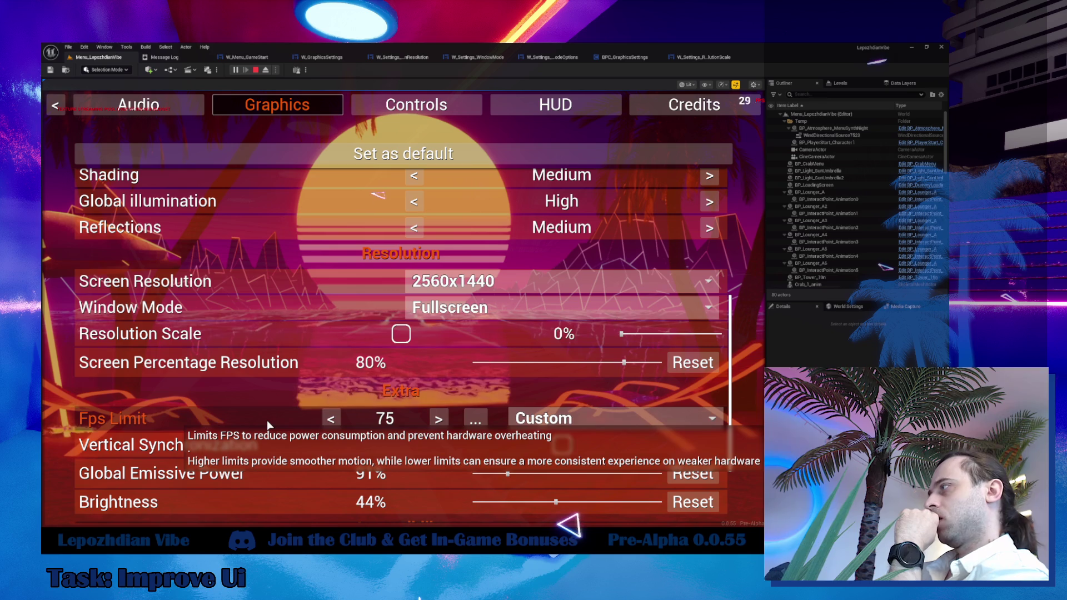
pyautogui.click(568, 422)
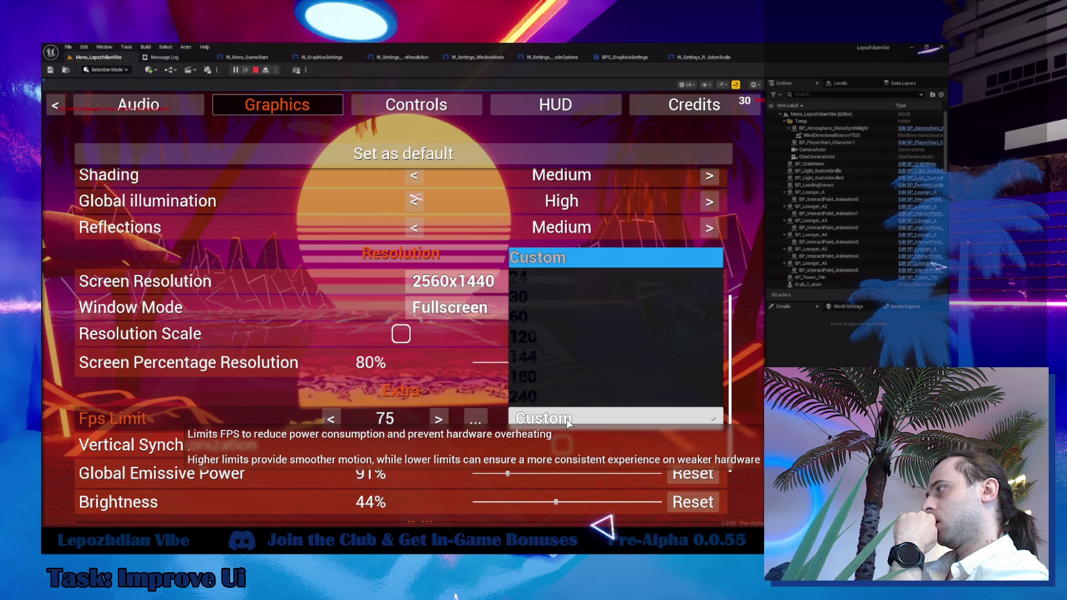
# Open and close the Fps Limit dropdown, keeping Custom and leaving the 24–240 presets shown.
pyautogui.scroll(-2, 556, 363)
pyautogui.click(566, 391)
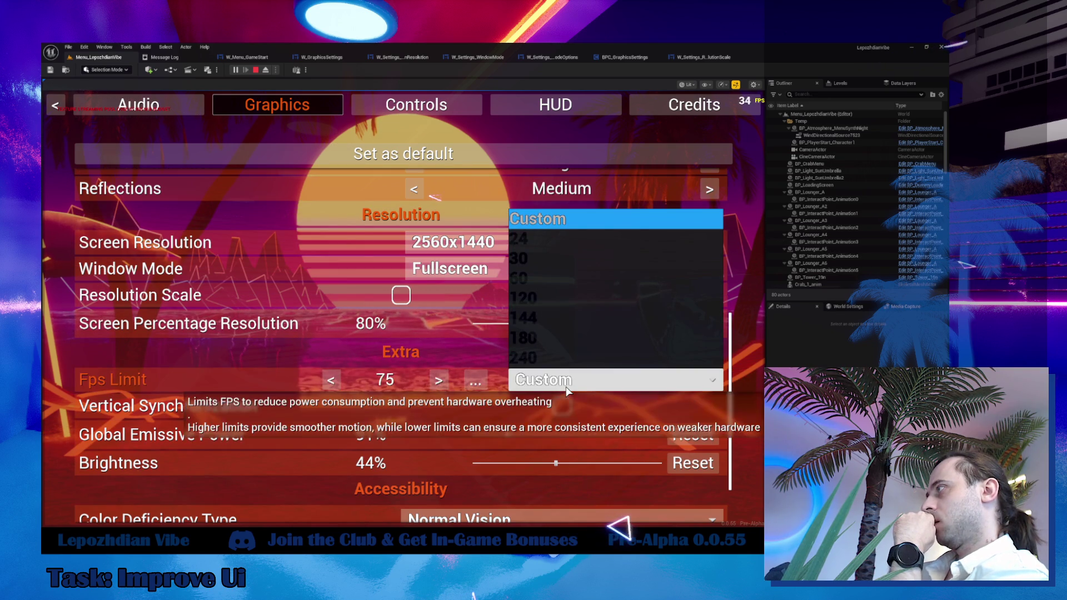
pyautogui.click(567, 389)
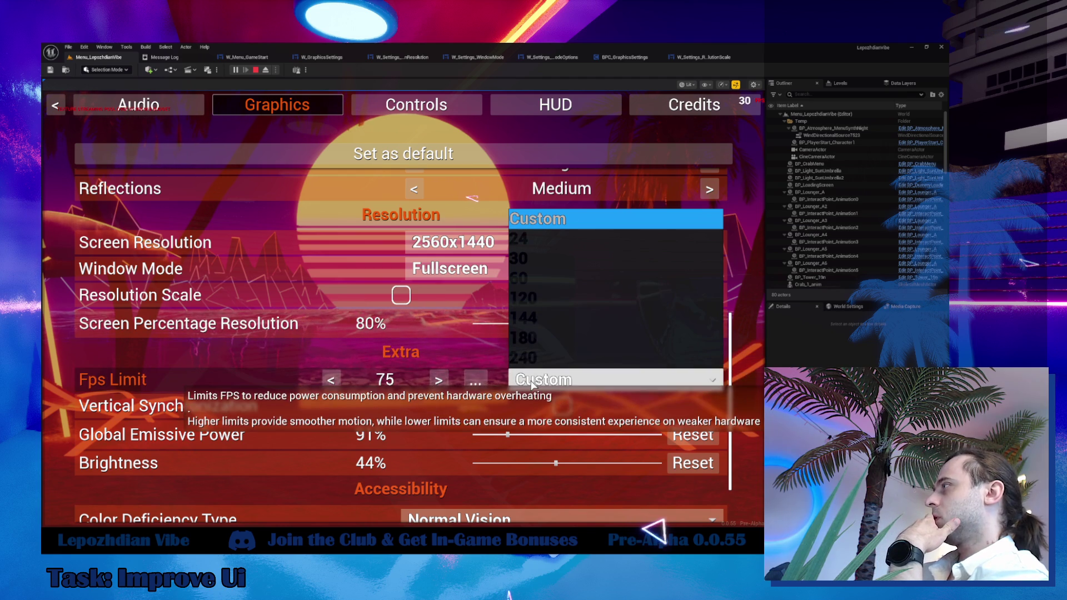
pyautogui.click(532, 383)
pyautogui.click(532, 383)
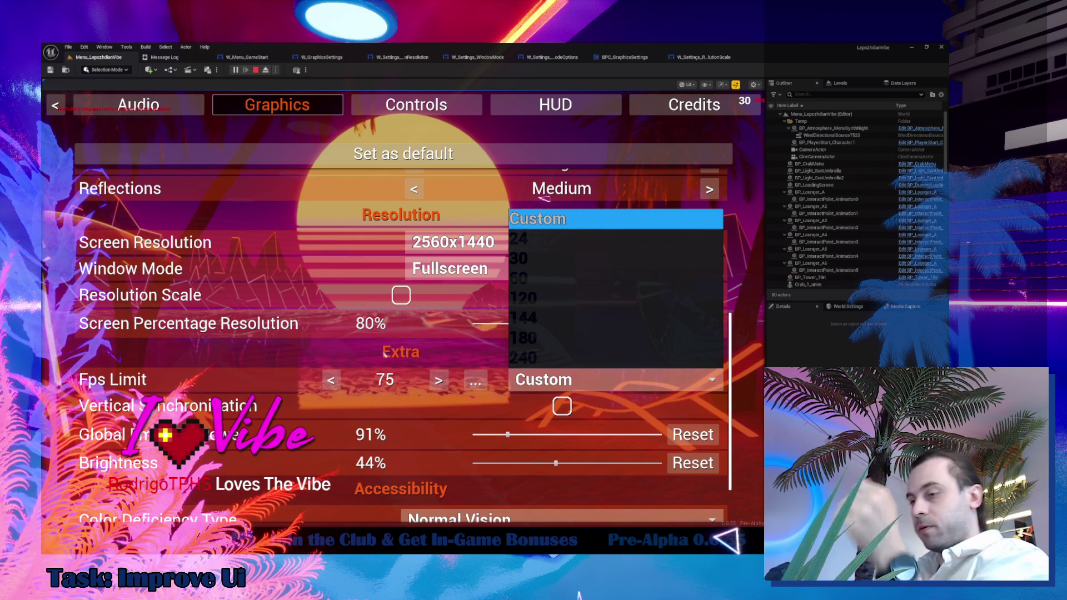
# Dismiss the Fps Limit list and bring up the Windows Start menu.
pyautogui.press('Escape')
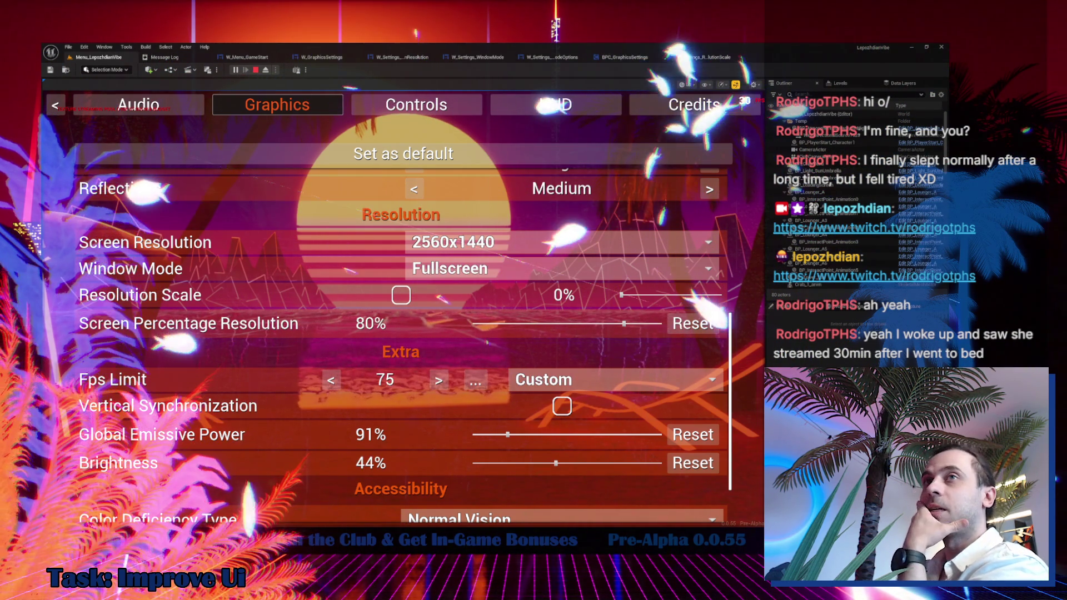
pyautogui.moveTo(171, 335)
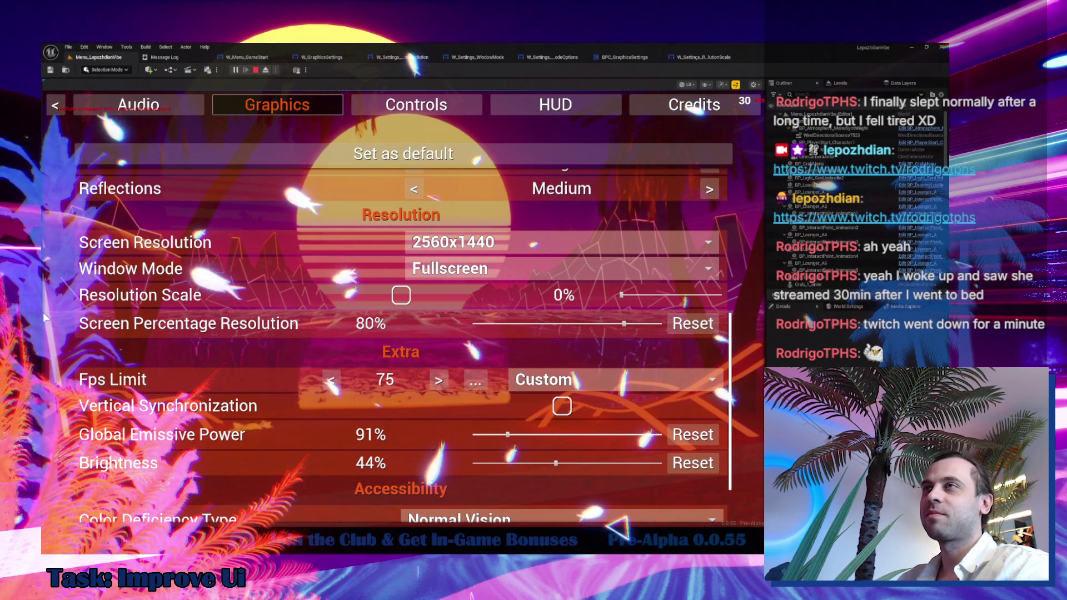
pyautogui.press('super')
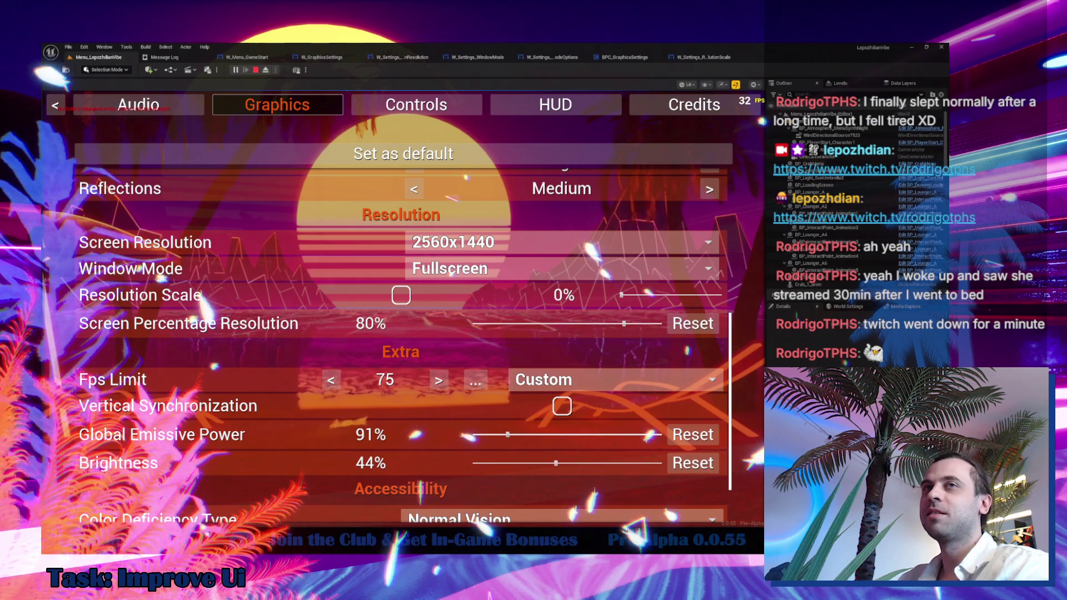